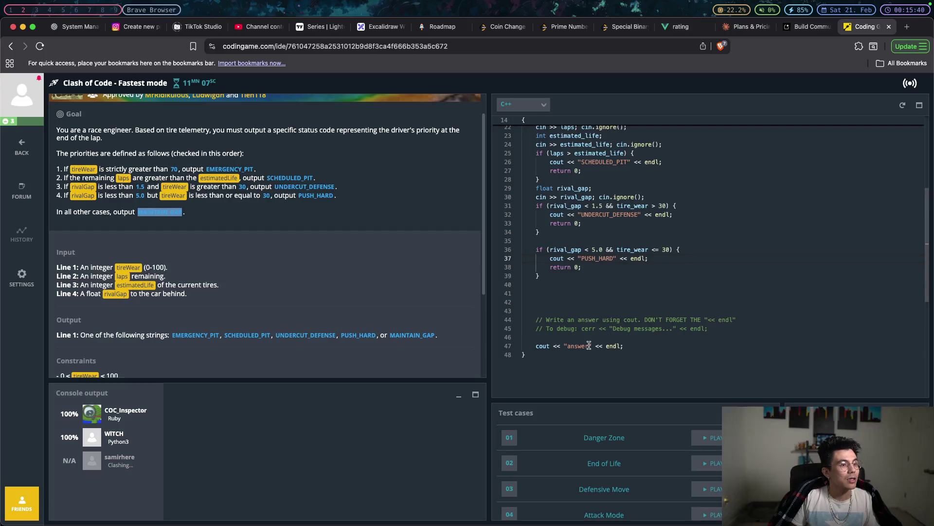
# Paste MAINTAIN_GAP as the default output, run the Danger Zone test, and scroll to the results.
pyautogui.write('MAINTAIN_GAP')
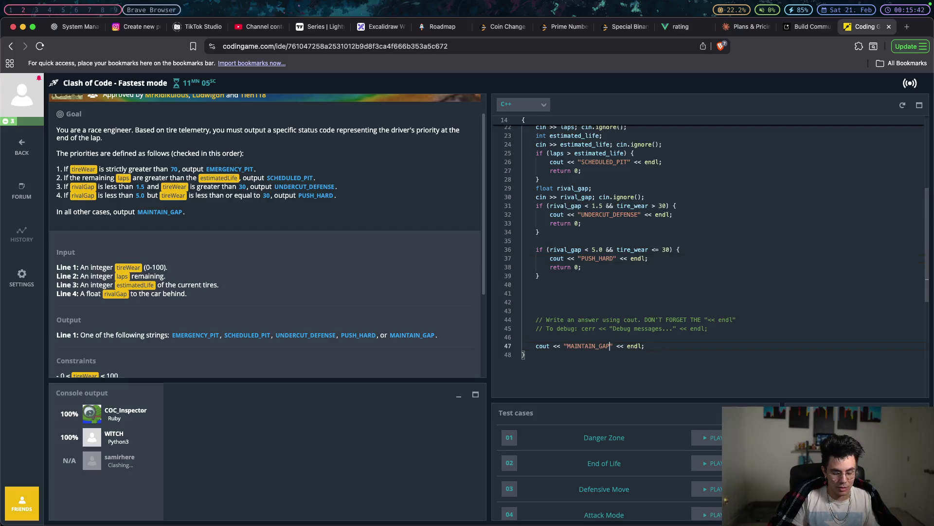
pyautogui.click(713, 438)
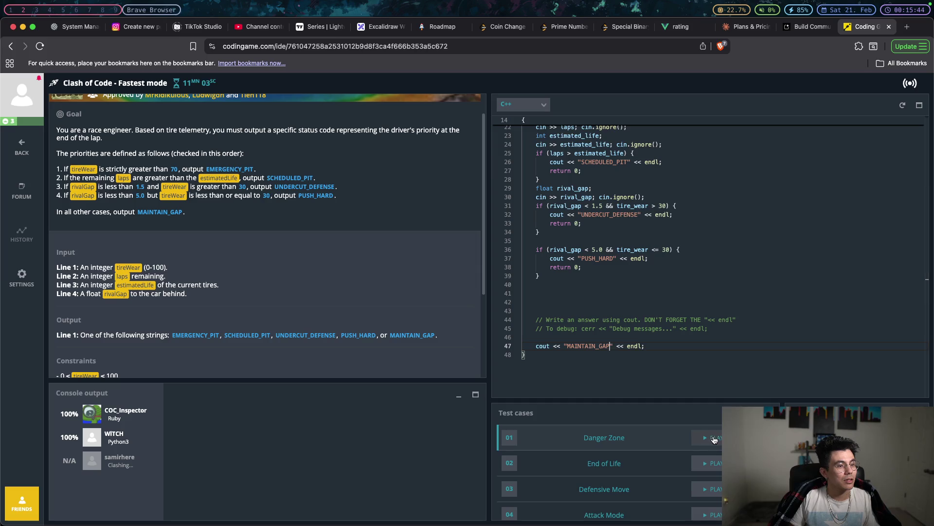
pyautogui.scroll(-1, 378, 315)
pyautogui.scroll(-5, 367, 306)
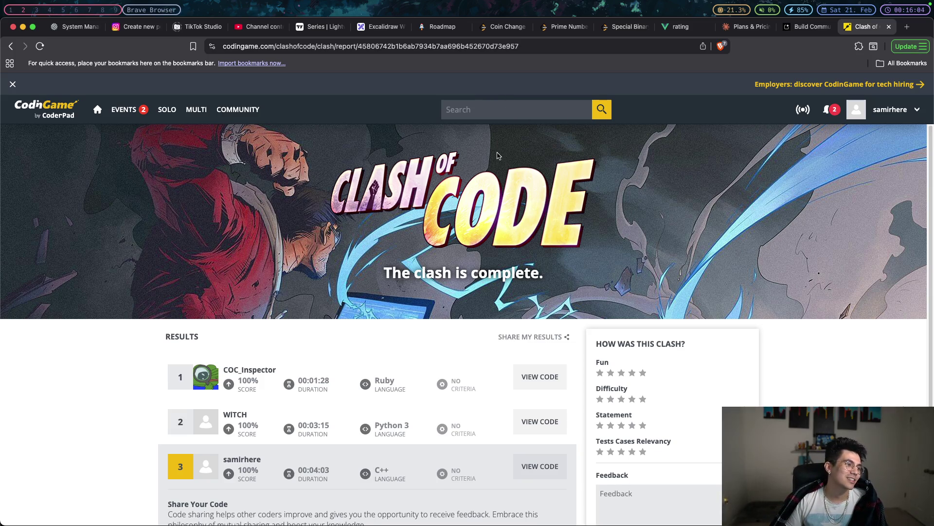
# Inspect another player's Ruby solution, highlighting its if-chain from line 12, then close it.
pyautogui.scroll(-1, 498, 152)
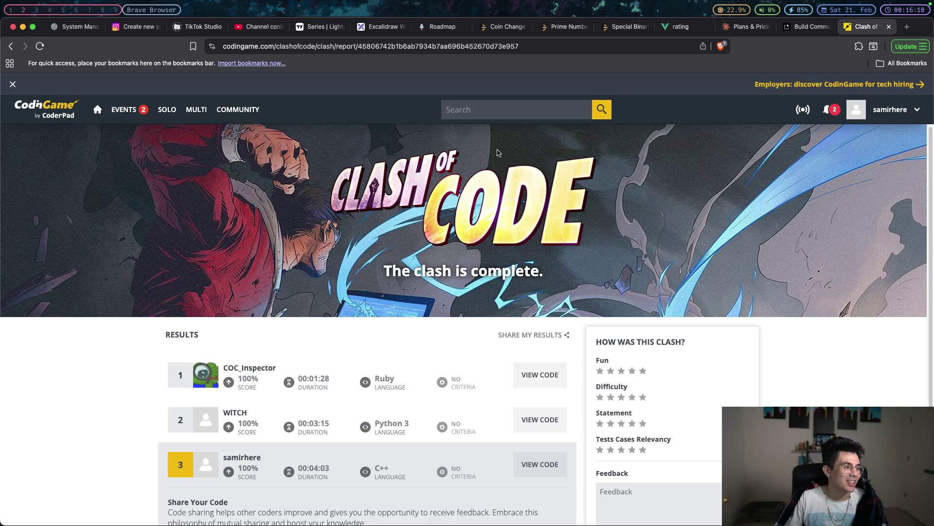
pyautogui.click(531, 379)
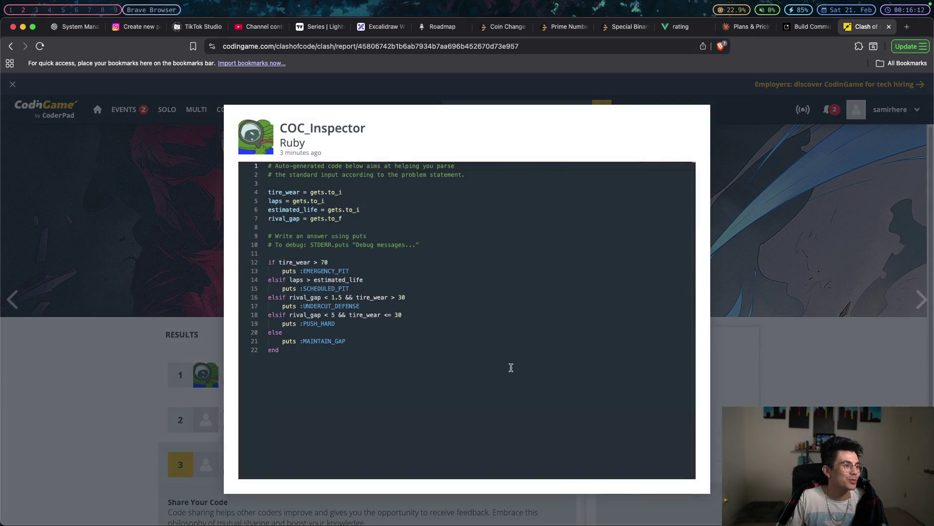
pyautogui.moveTo(404, 371); pyautogui.dragTo(291, 284)
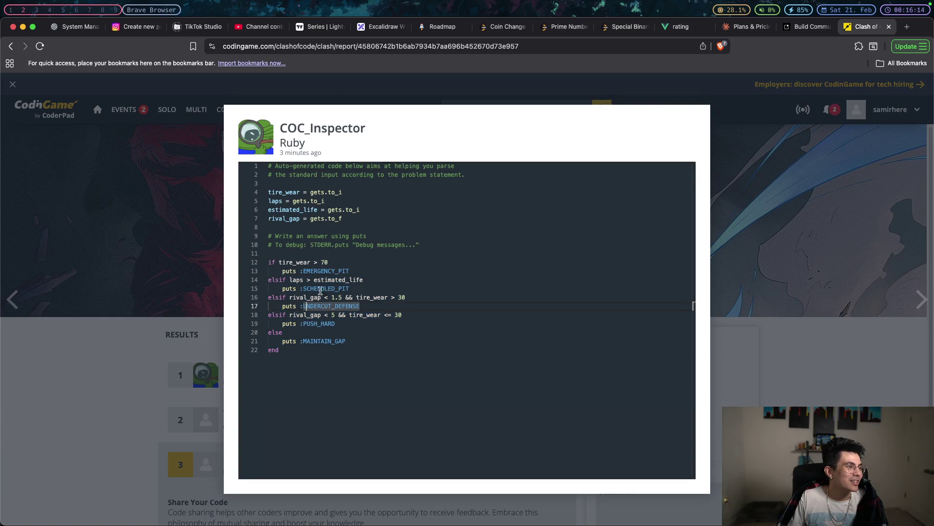
pyautogui.moveTo(321, 359); pyautogui.dragTo(274, 287)
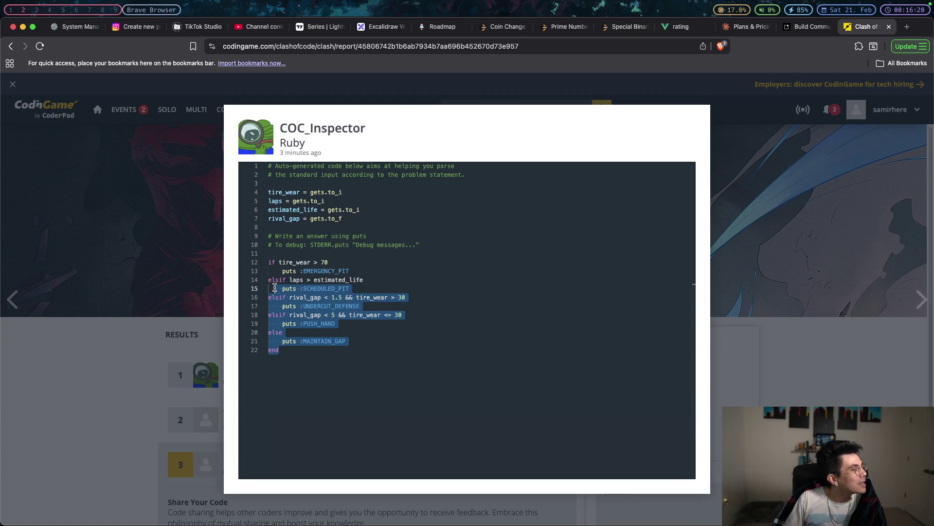
pyautogui.moveTo(307, 353)
pyautogui.mouseDown()
pyautogui.moveTo(263, 304)
pyautogui.moveTo(269, 262)
pyautogui.mouseUp()
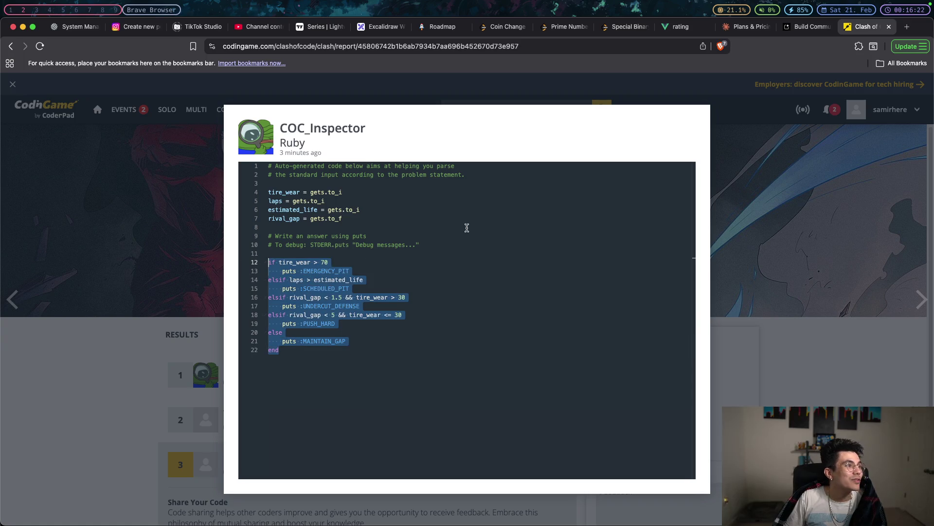
pyautogui.click(167, 306)
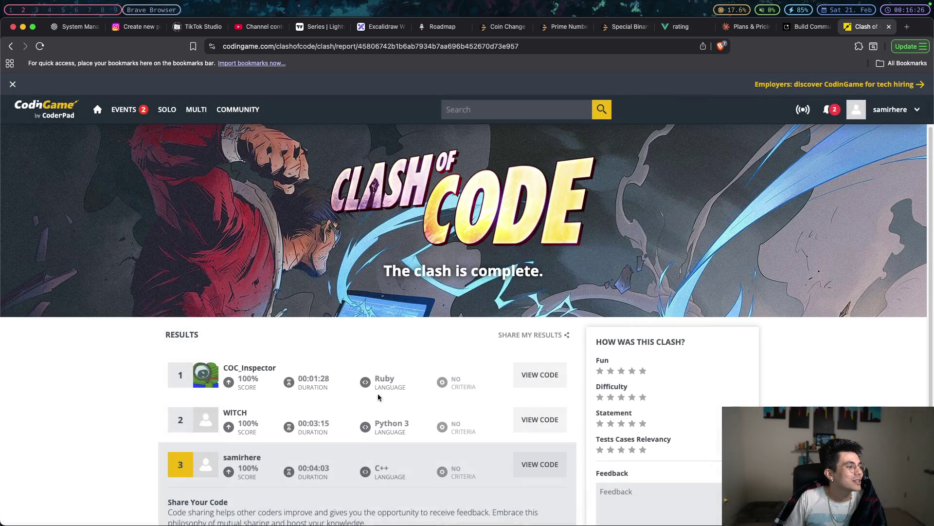
# Review another player's Python 3 solution, highlighting its if/elif conditions, then close it.
pyautogui.click(516, 419)
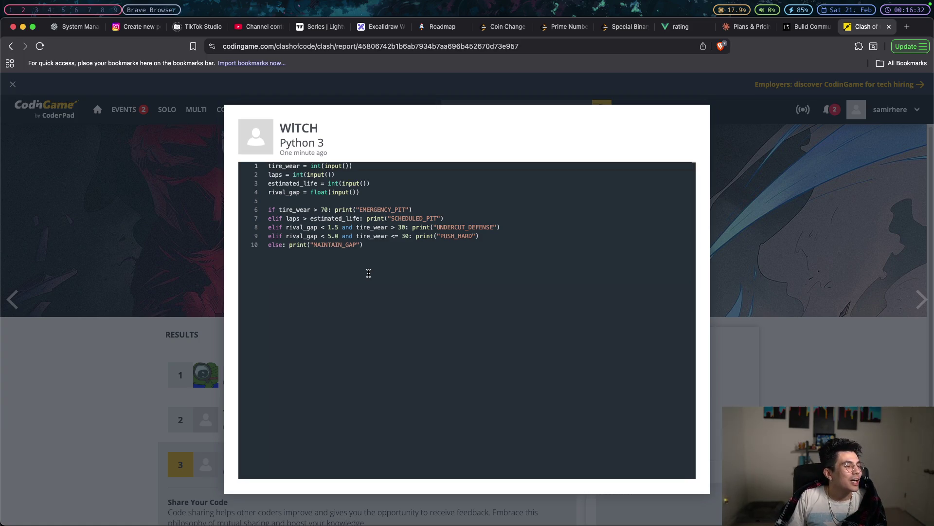
pyautogui.moveTo(386, 245)
pyautogui.mouseDown()
pyautogui.moveTo(292, 187)
pyautogui.moveTo(268, 210)
pyautogui.mouseUp()
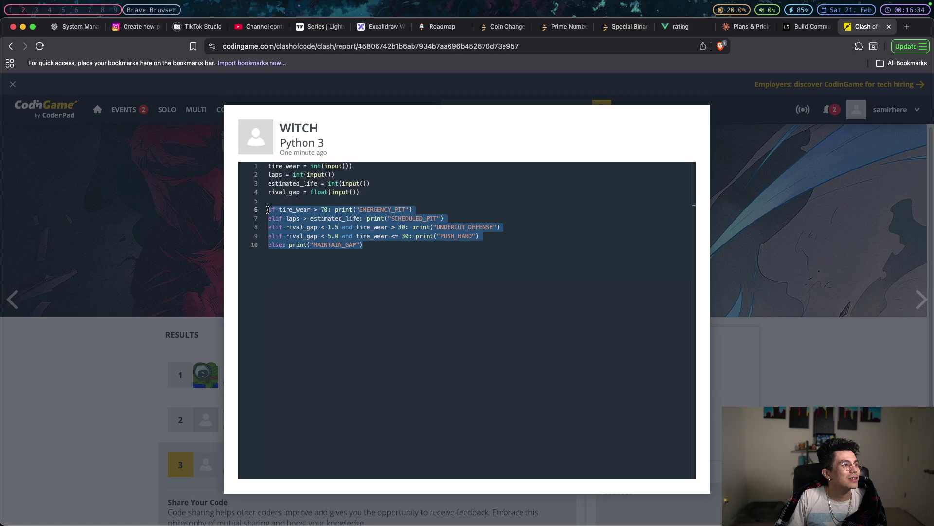
pyautogui.moveTo(429, 263)
pyautogui.mouseDown()
pyautogui.moveTo(285, 228)
pyautogui.moveTo(248, 208)
pyautogui.mouseUp()
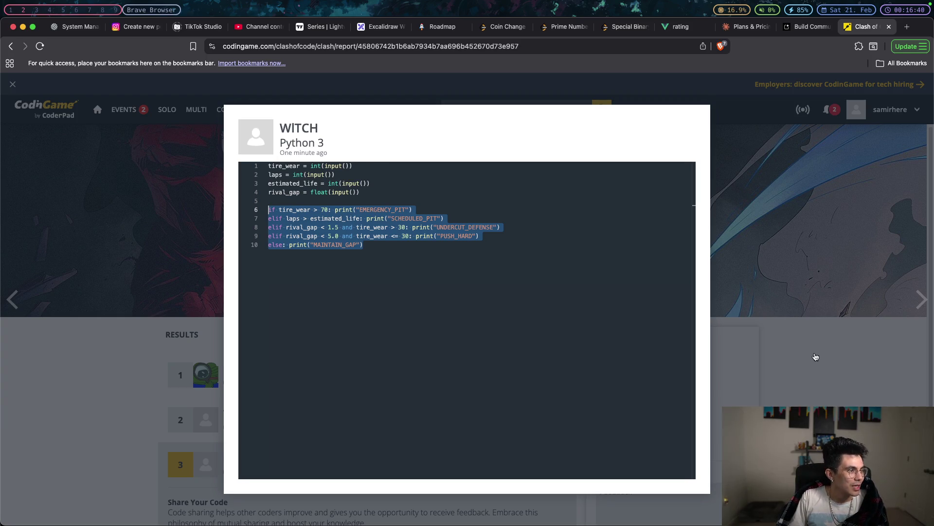
pyautogui.click(816, 356)
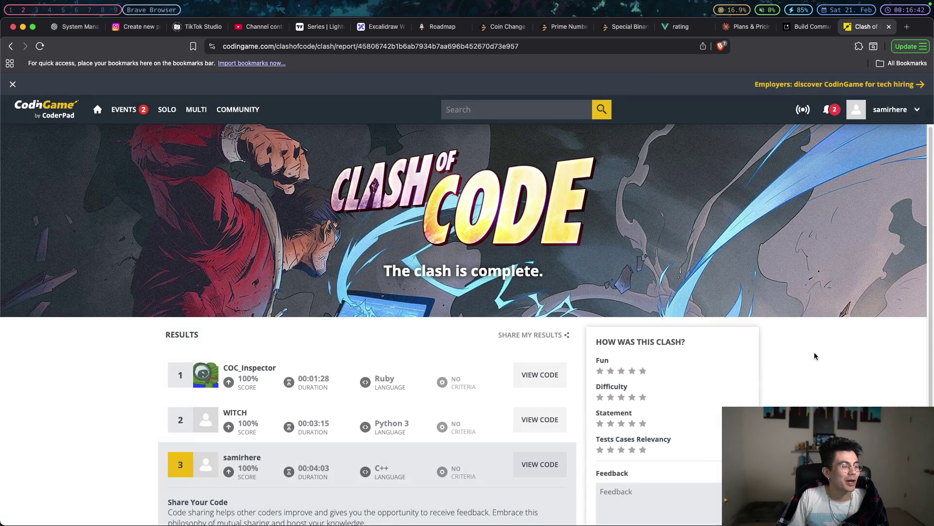
# Review your own C++ solution, highlighting the UNDERCUT_DEFENSE check, then close it.
pyautogui.click(540, 461)
pyautogui.scroll(-2, 438, 314)
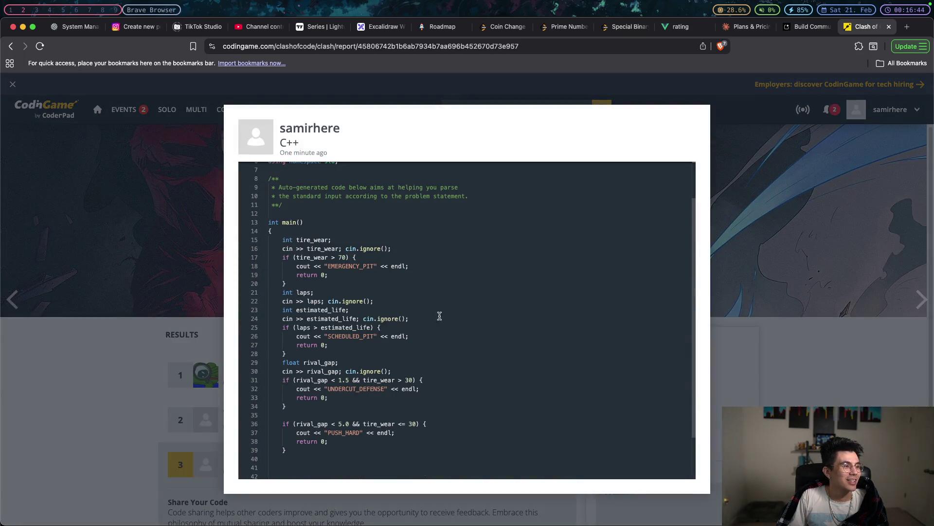
pyautogui.moveTo(331, 310); pyautogui.dragTo(329, 302)
pyautogui.moveTo(329, 397); pyautogui.dragTo(410, 361)
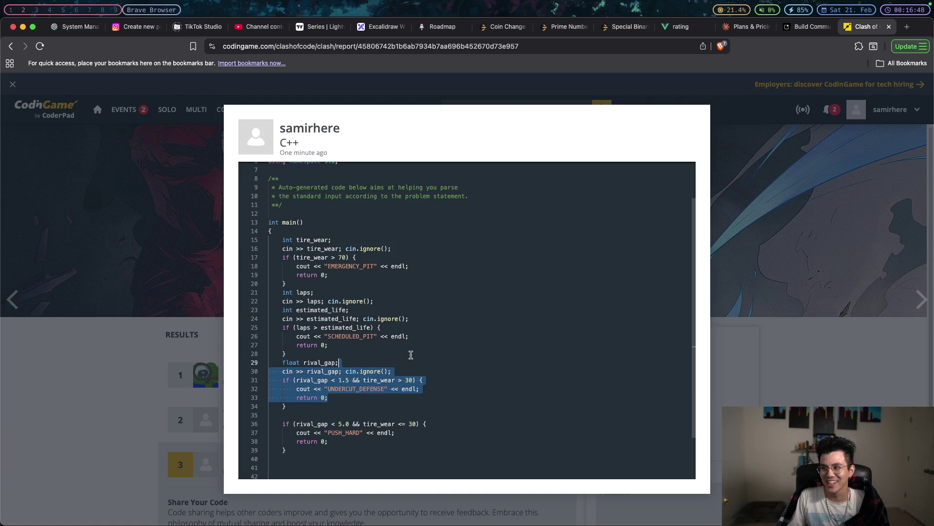
pyautogui.click(799, 392)
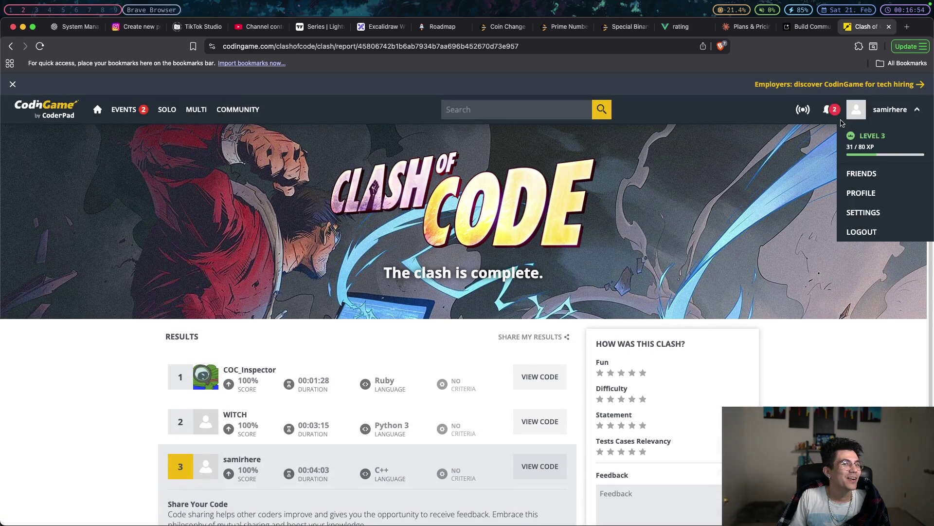
# Check and dismiss the two new notifications, then close the Clash of Code tab.
pyautogui.click(829, 110)
pyautogui.click(831, 111)
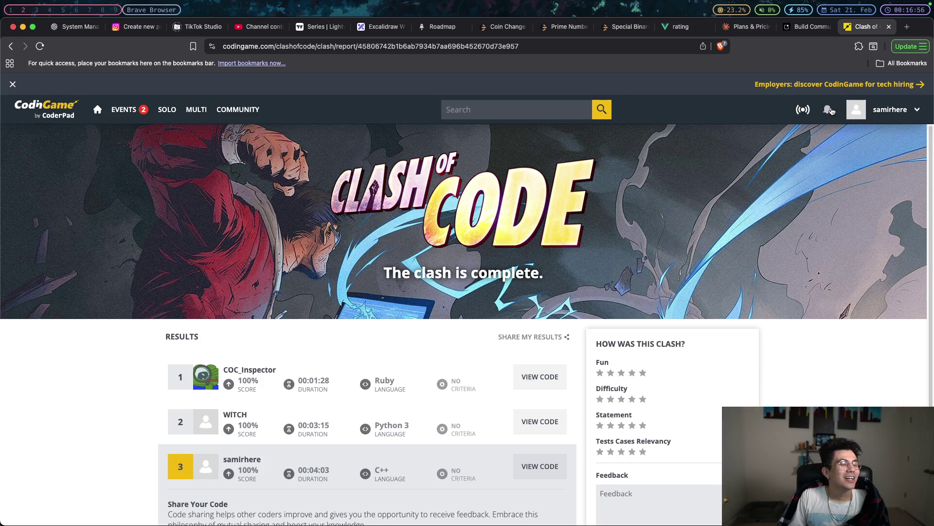
pyautogui.click(889, 27)
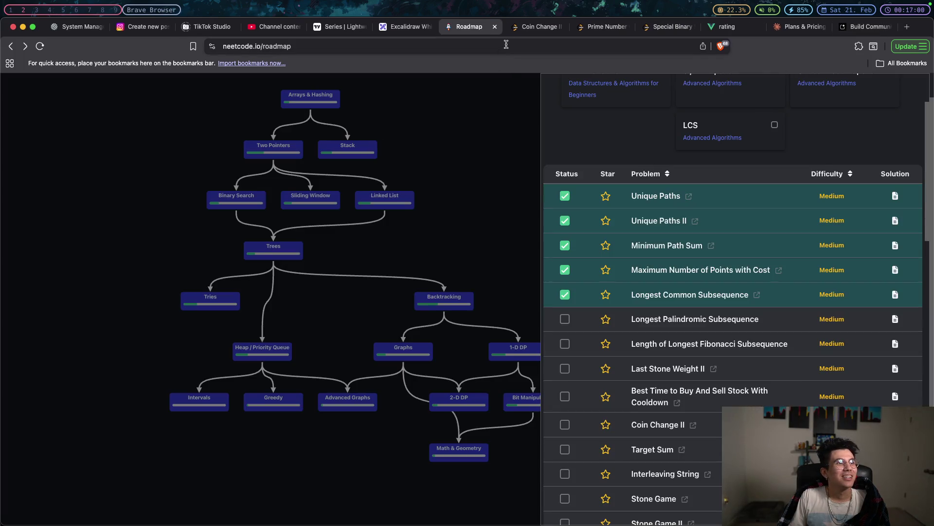
# Switch to the Coin Change II problem and scroll through its description.
pyautogui.click(517, 34)
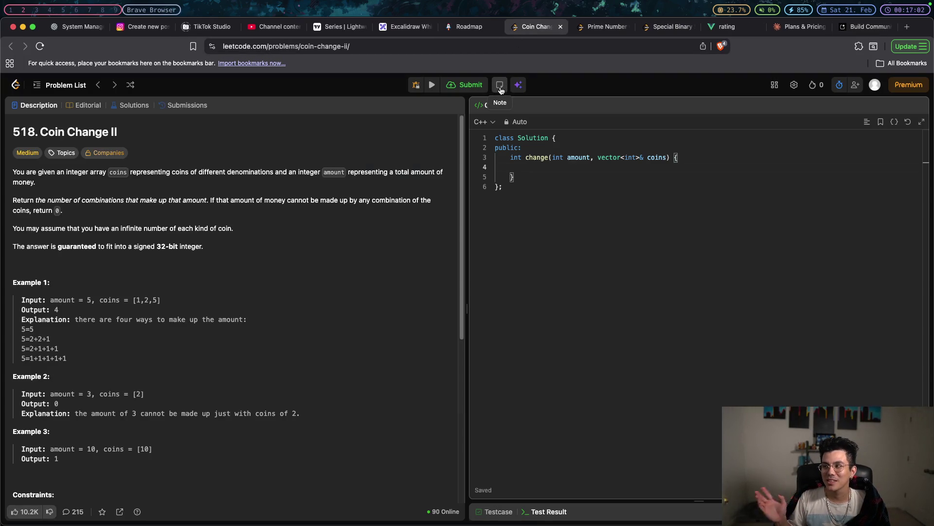
pyautogui.scroll(-6, 225, 235)
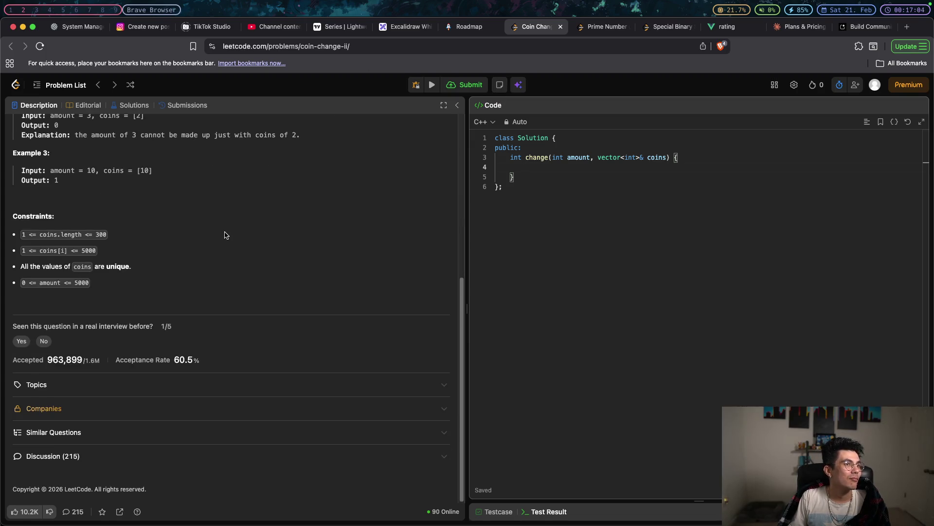
pyautogui.scroll(6, 225, 236)
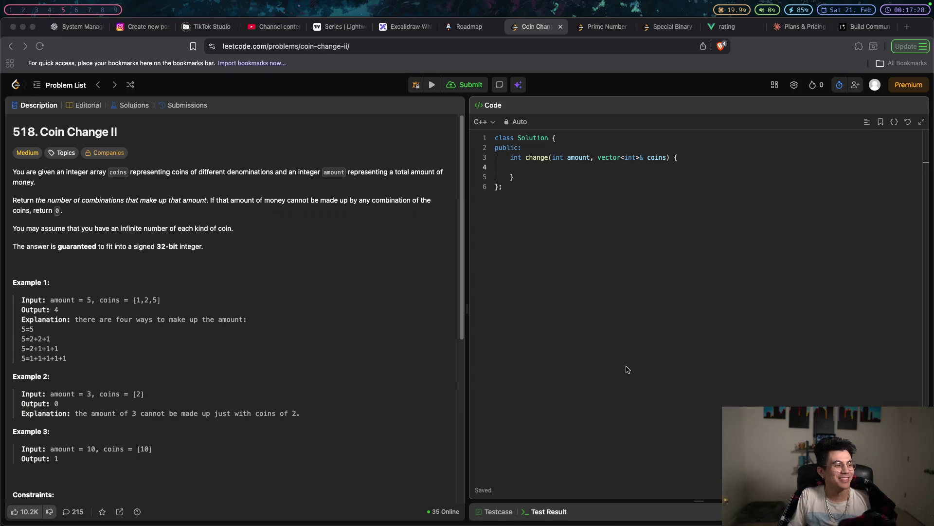
# Search the problem list for 'st' and open 877. Stone Game.
pyautogui.press('super+Tab')
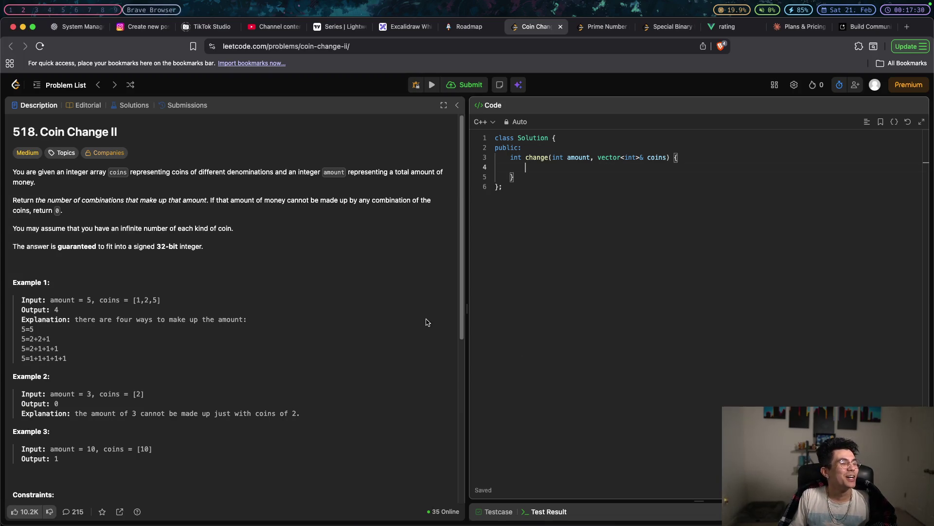
pyautogui.click(69, 85)
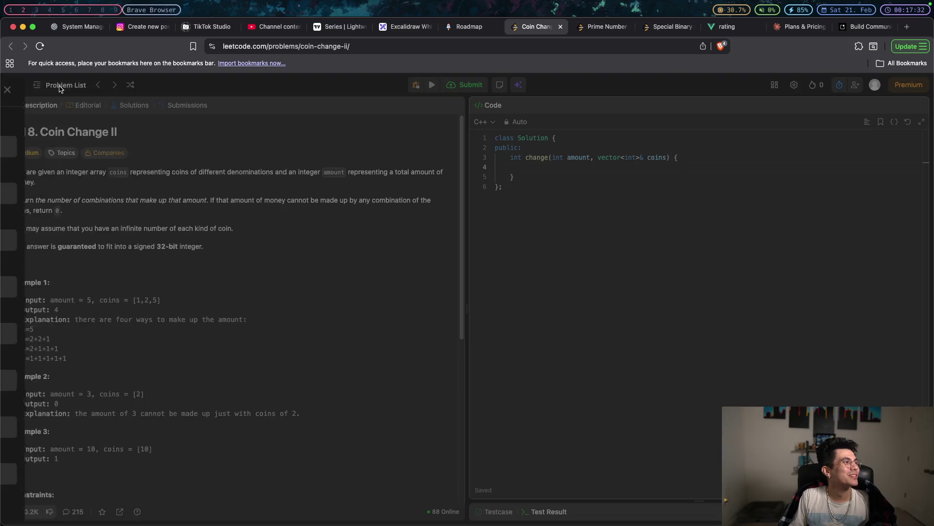
pyautogui.write('stone')
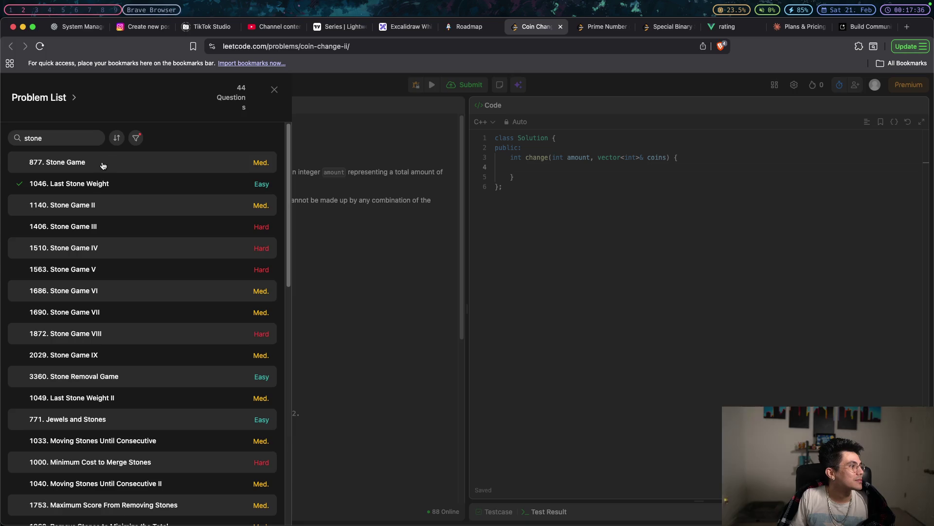
pyautogui.click(102, 167)
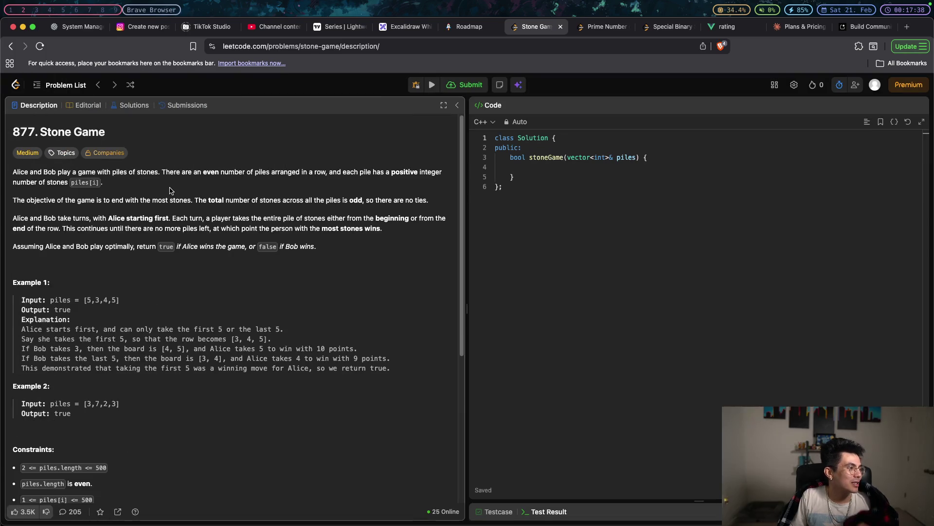
pyautogui.scroll(-5, 171, 189)
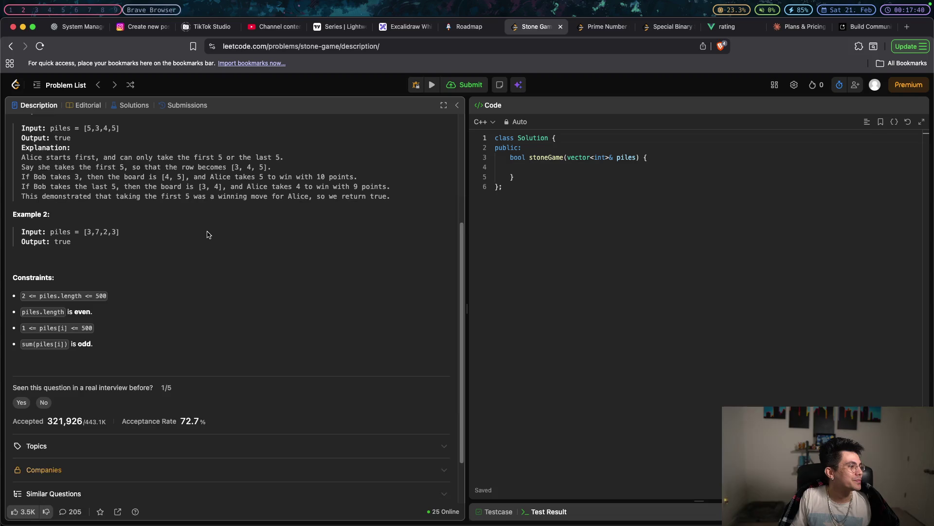
pyautogui.scroll(3, 208, 234)
pyautogui.scroll(3, 208, 235)
pyautogui.click(467, 26)
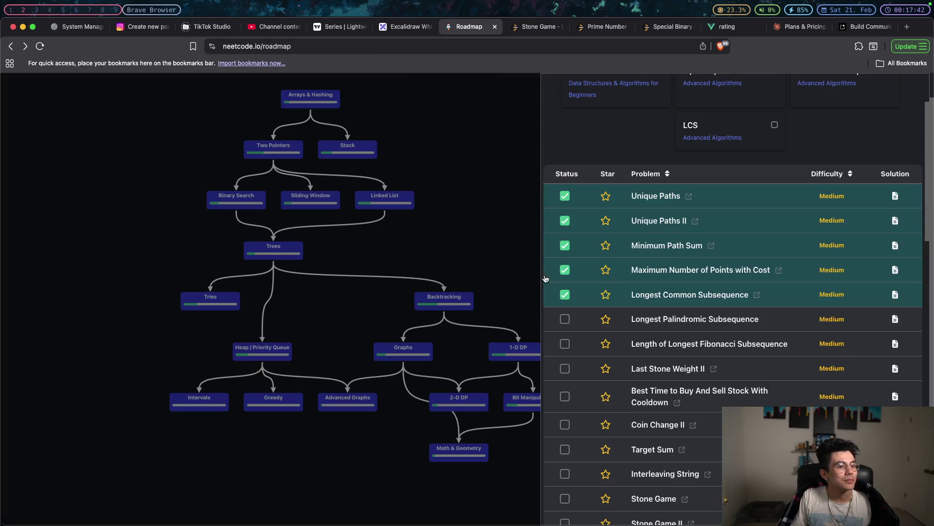
# Scroll through the NeetCode 2-D DP problem list, then close it.
pyautogui.scroll(-4, 677, 351)
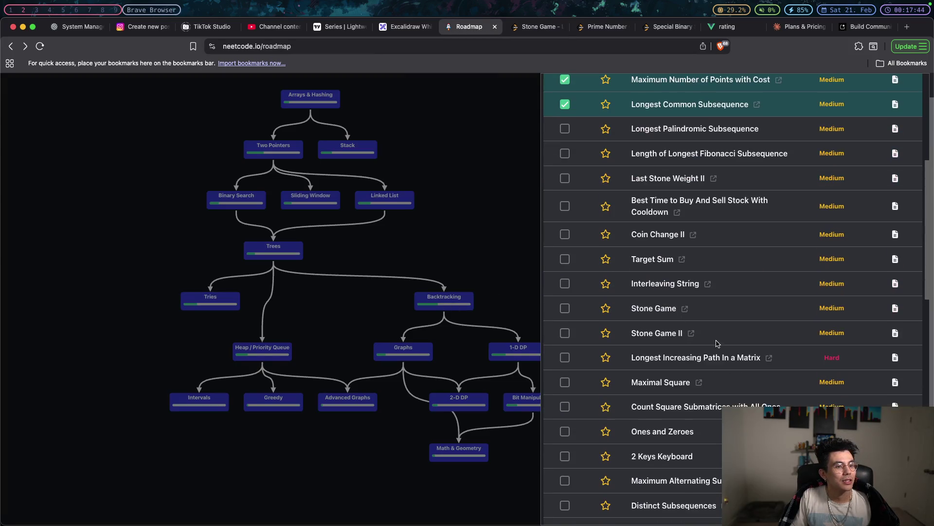
pyautogui.scroll(-9, 701, 335)
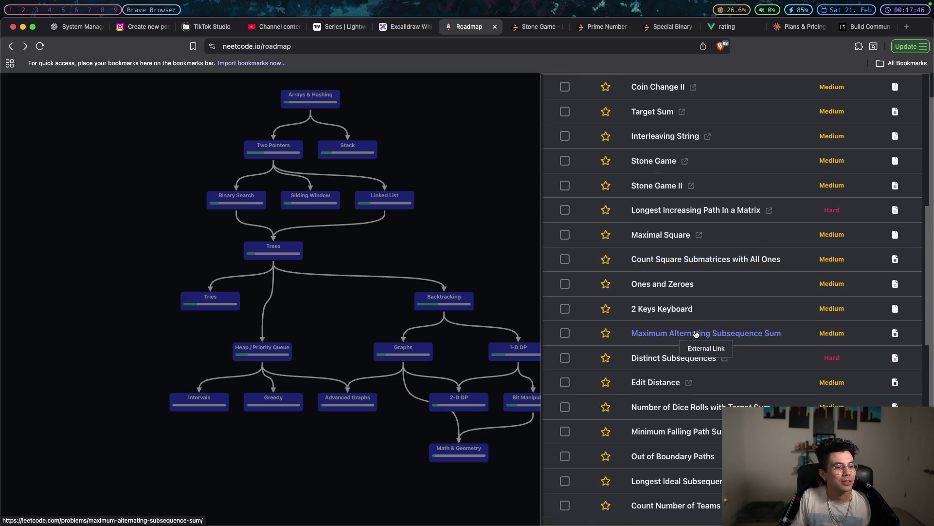
pyautogui.scroll(-6, 695, 334)
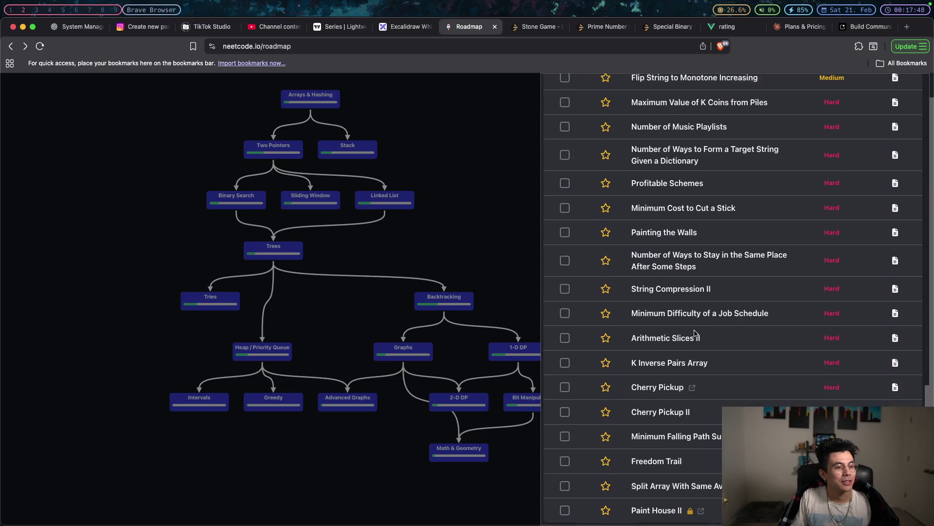
pyautogui.scroll(20, 695, 335)
pyautogui.click(509, 221)
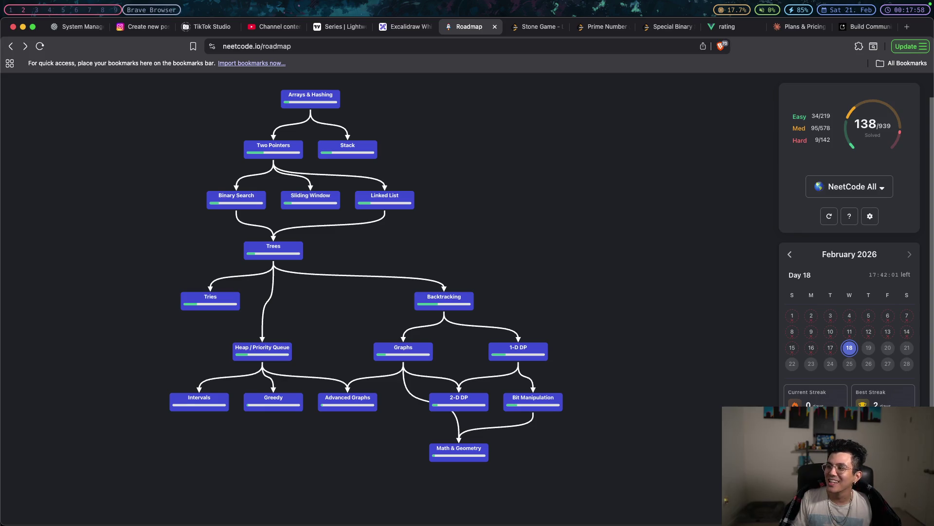
# Bring up the LeetCode Stone Game page, then switch to the Neovim terminal.
pyautogui.hotkey('alt', '5')
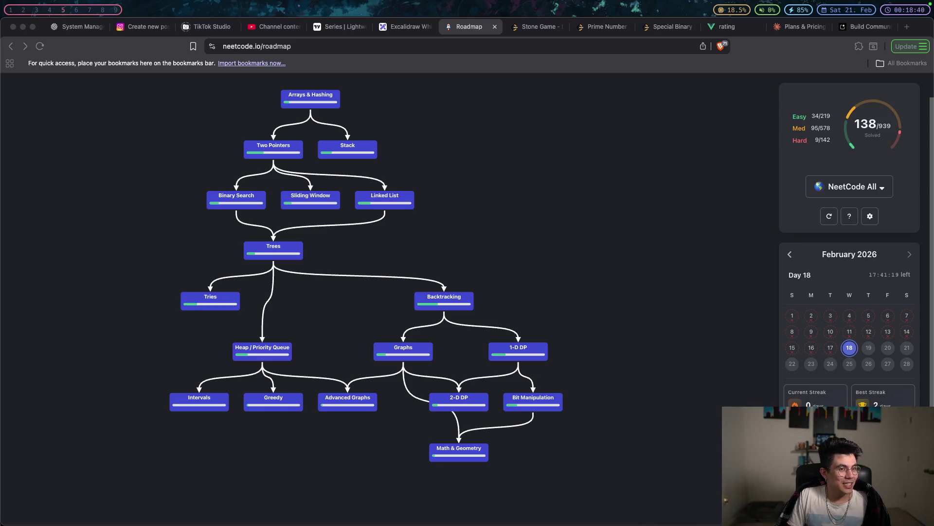
pyautogui.click(534, 26)
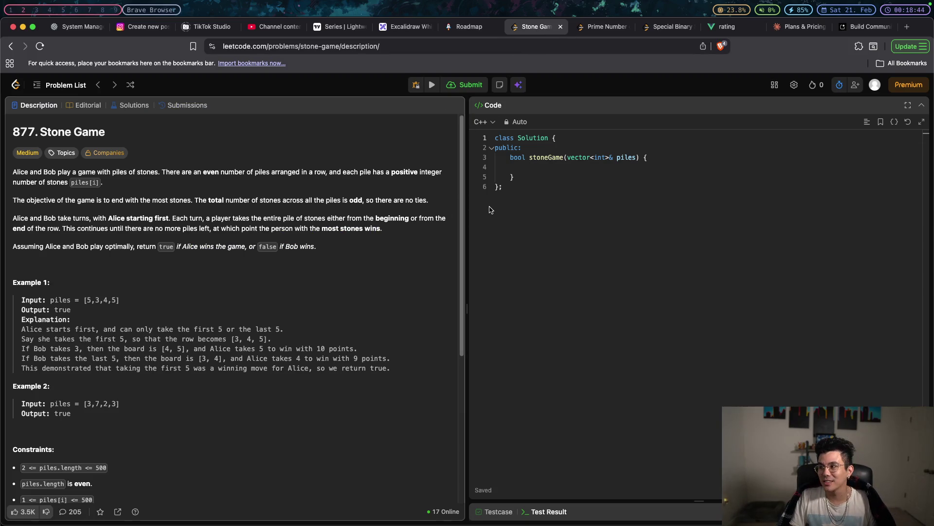
pyautogui.press('super+Tab')
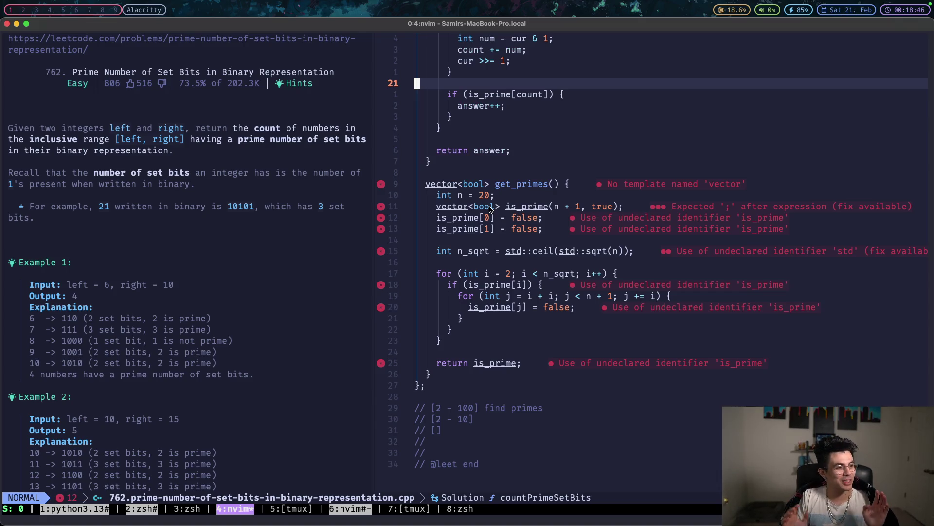
# Run :Leet, open problem 877 with p877, and select Example 1's piles = [5,3,4,5].
pyautogui.write(':Leet')
pyautogui.press('Return')
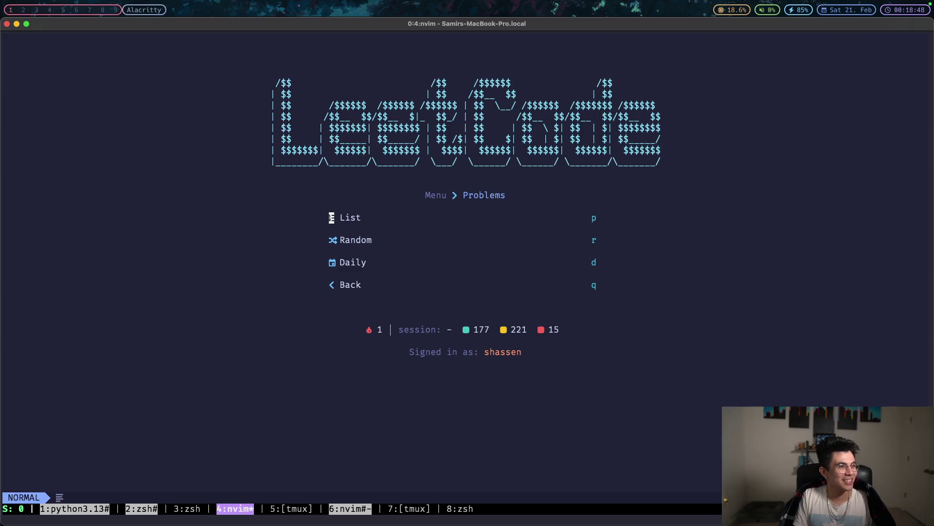
pyautogui.write('p877')
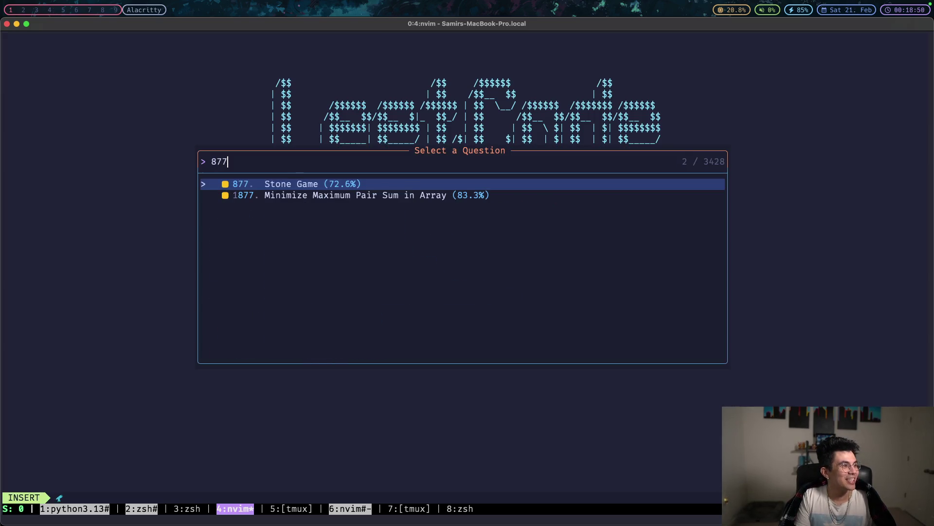
pyautogui.press('Return')
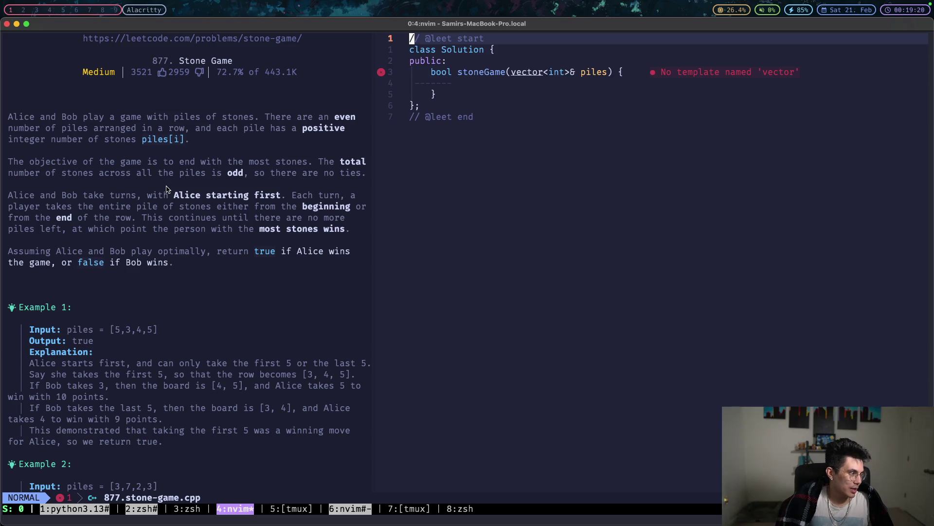
pyautogui.moveTo(157, 329); pyautogui.dragTo(68, 335)
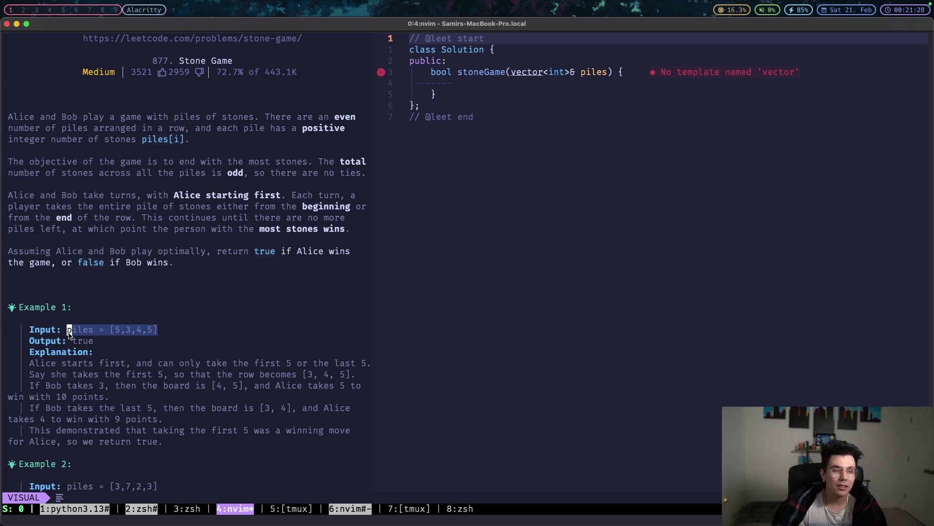
# Select Example 2's input [3,7,2,3], glance at the constraints, then switch to the browser.
pyautogui.scroll(-4, 73, 333)
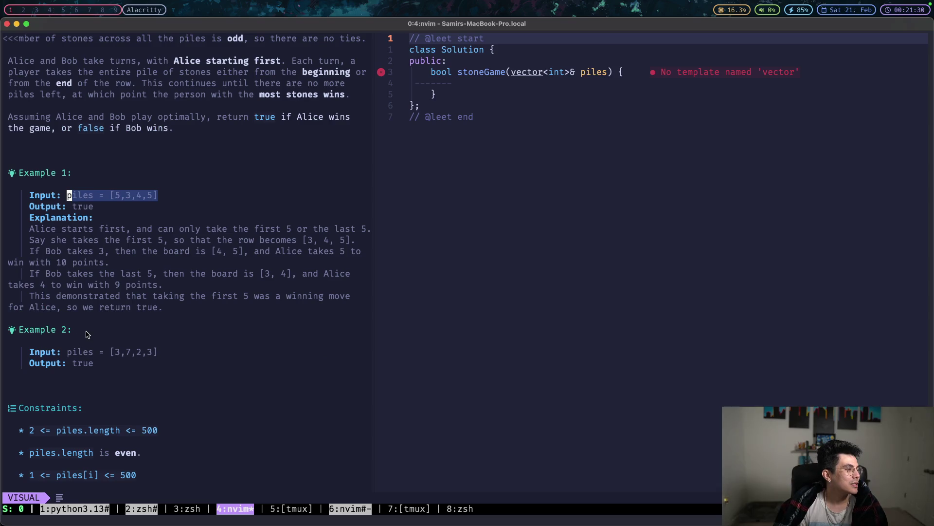
pyautogui.click(174, 357)
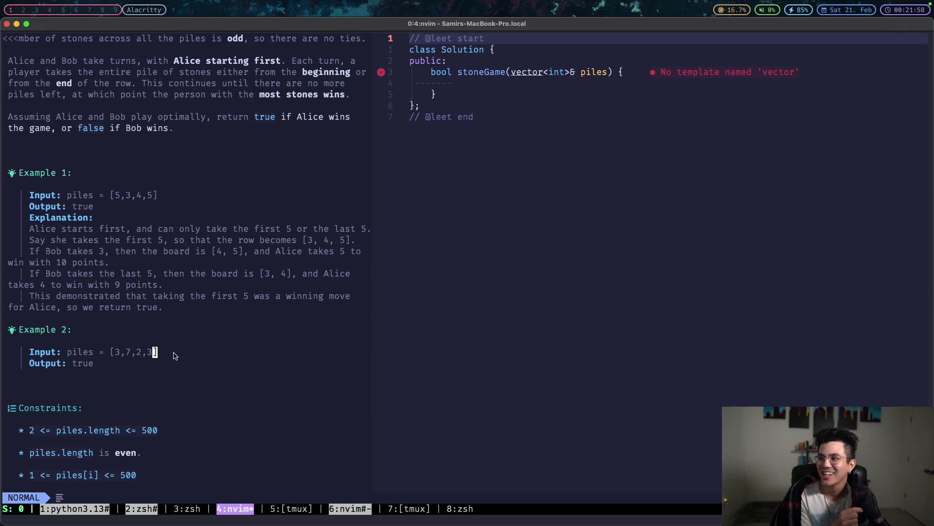
pyautogui.moveTo(154, 354)
pyautogui.mouseDown()
pyautogui.moveTo(96, 363)
pyautogui.moveTo(92, 352)
pyautogui.mouseUp()
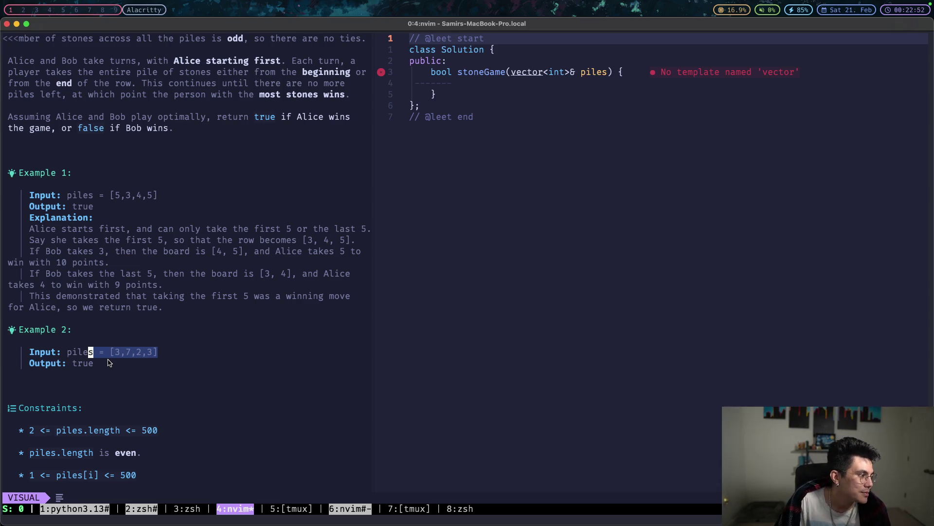
pyautogui.scroll(-5, 105, 355)
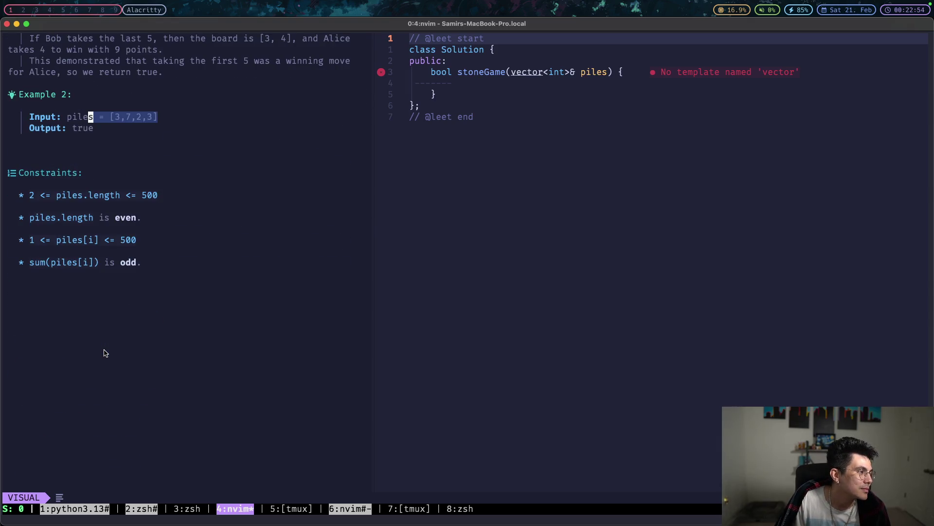
pyautogui.scroll(9, 104, 350)
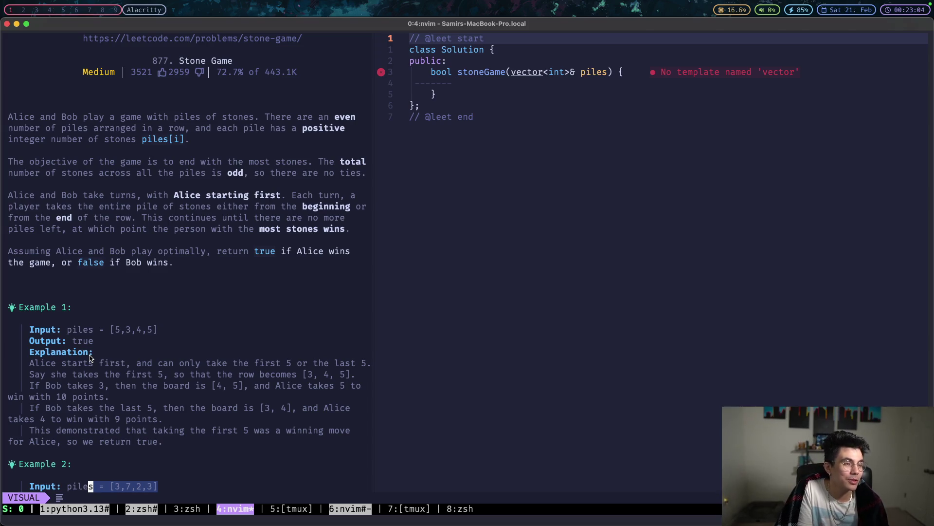
pyautogui.press('super+Tab')
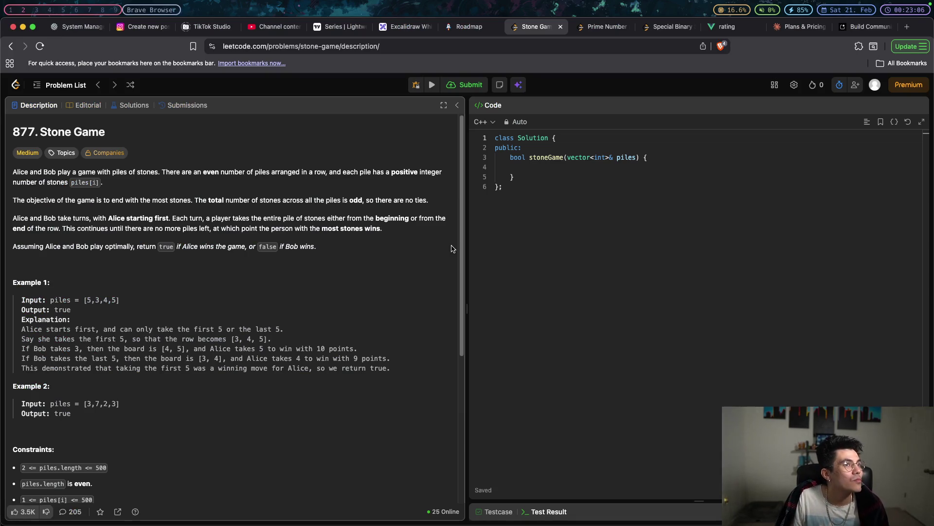
# Locate Stone Game in the roadmap's 2-D DP list, then return to Neovim.
pyautogui.click(472, 28)
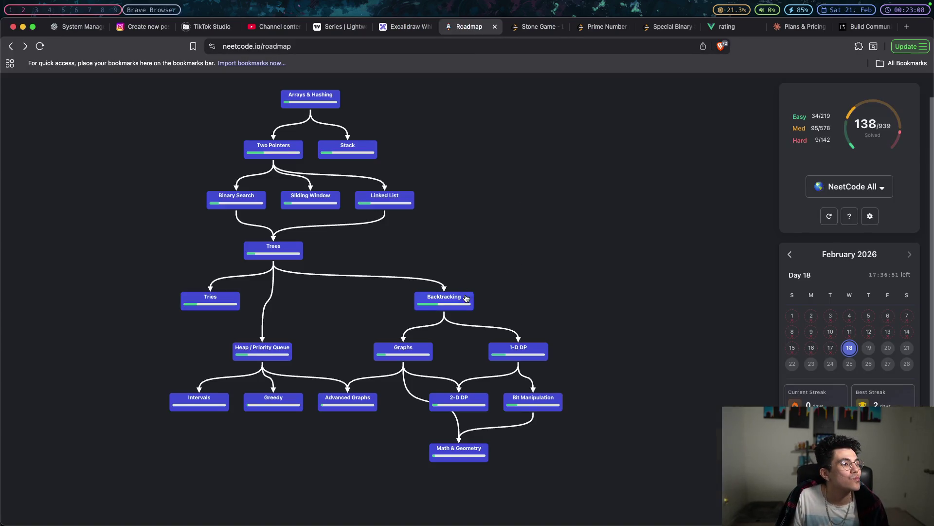
pyautogui.click(517, 346)
pyautogui.click(461, 380)
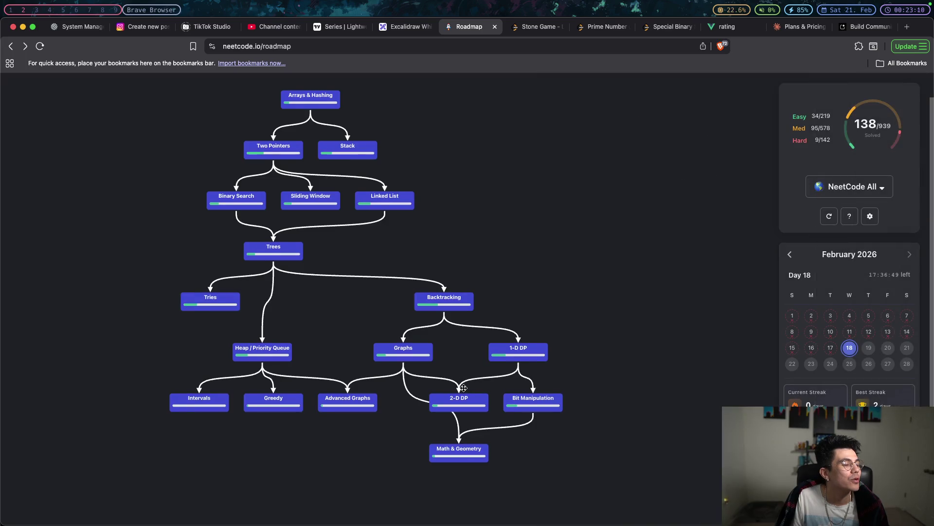
pyautogui.click(460, 399)
pyautogui.scroll(-6, 643, 341)
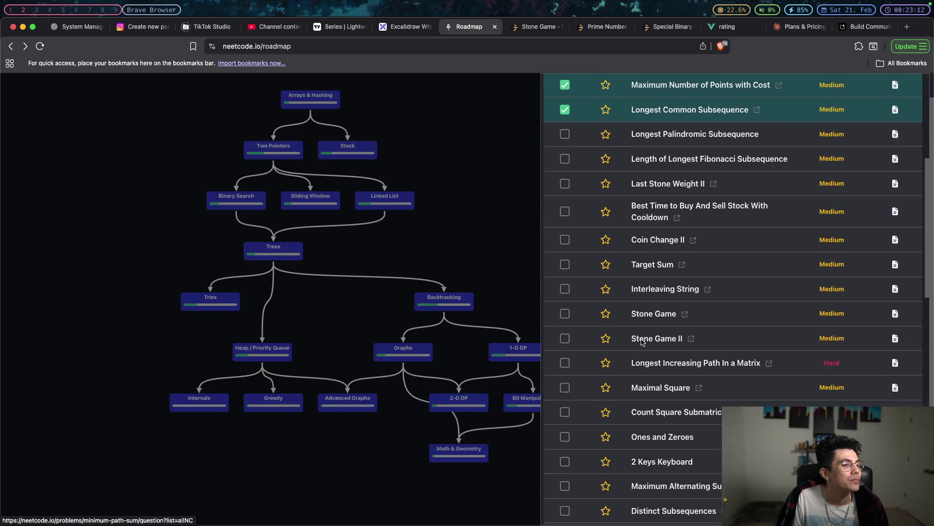
pyautogui.moveTo(724, 305); pyautogui.dragTo(620, 307)
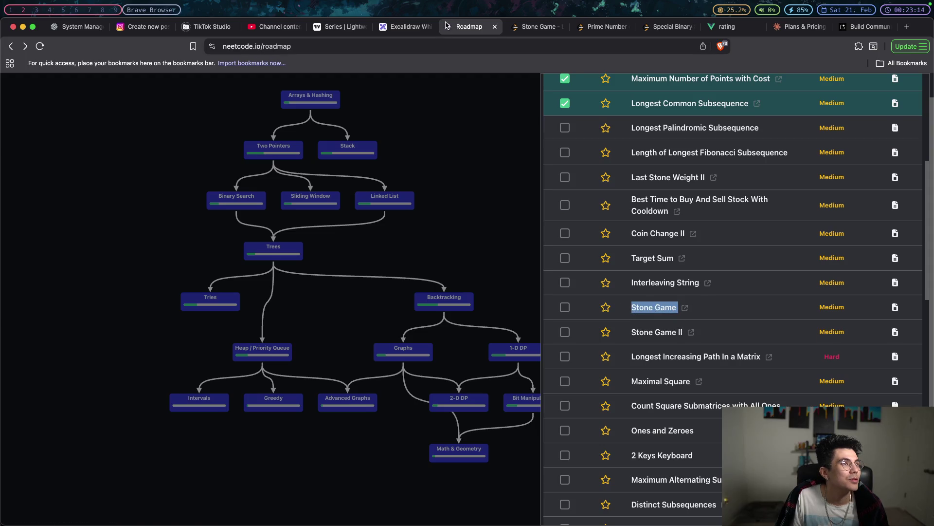
pyautogui.click(525, 32)
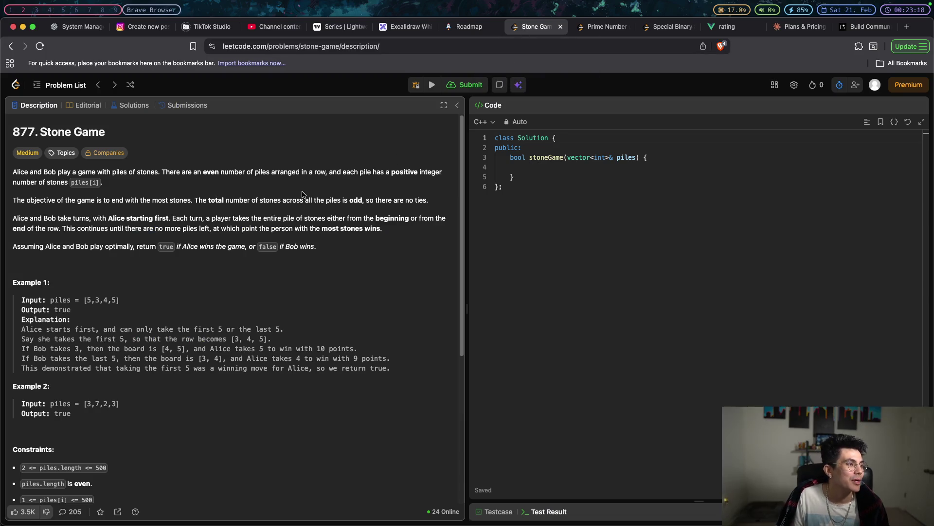
pyautogui.press('super+Tab')
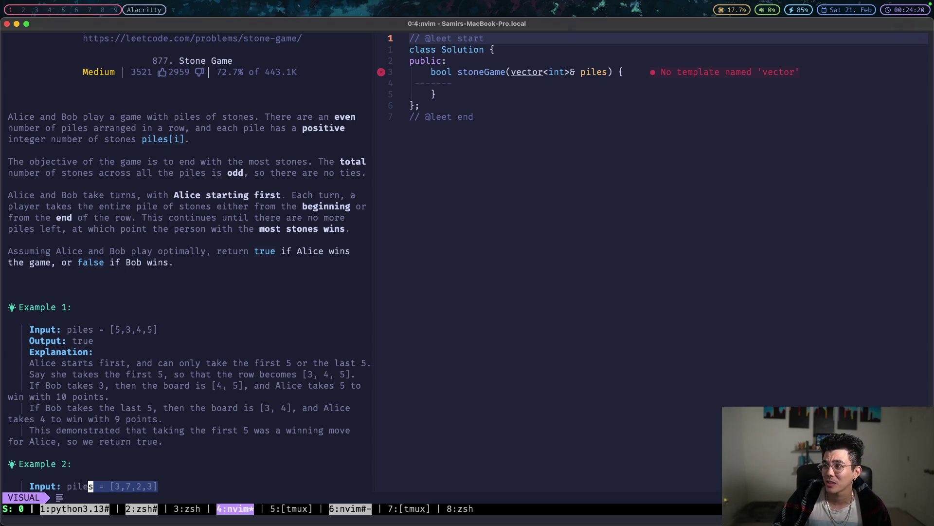
# Open new '//' comment lines below the Solution class's closing brace, returning to the first.
pyautogui.hotkey('alt', '5')
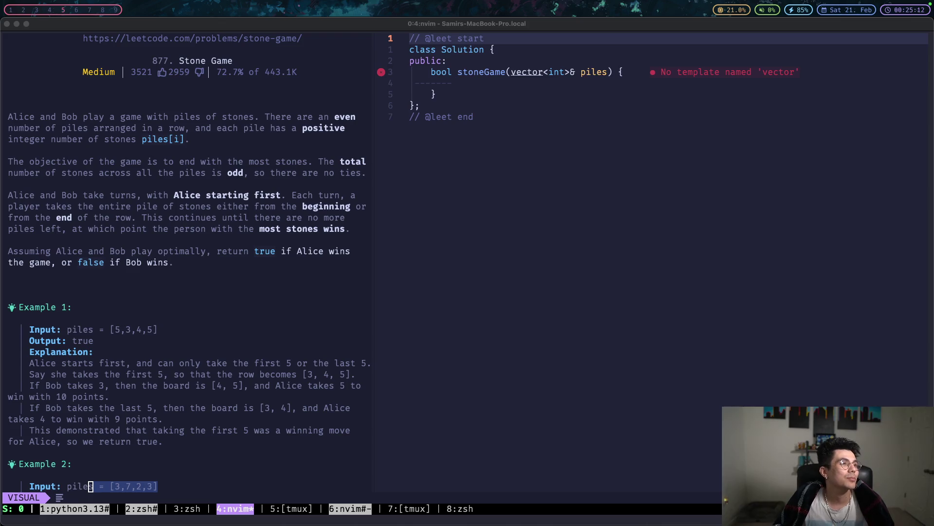
pyautogui.click(470, 110)
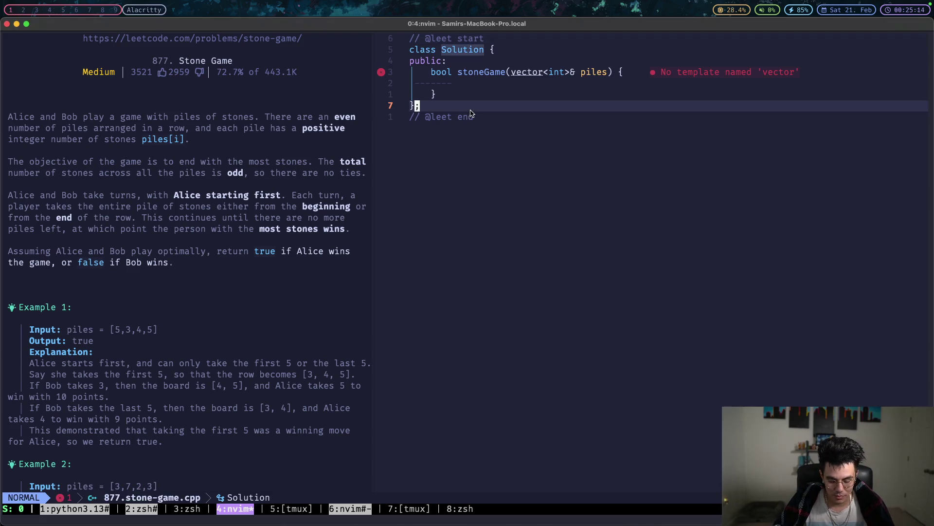
pyautogui.write('o//')
pyautogui.press('Return')
pyautogui.press('Return')
pyautogui.press('Up')
pyautogui.press('Up')
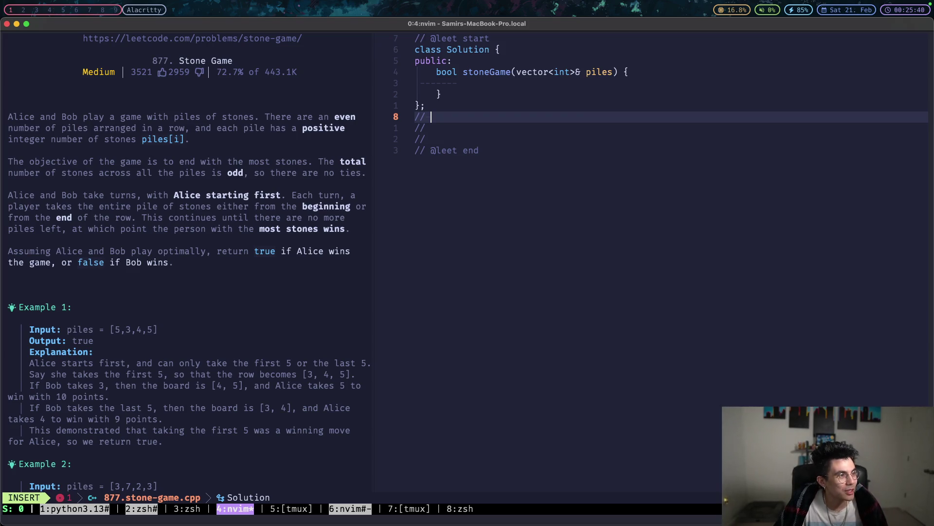
# Write 'sum of piles' on the first comment line, start the next, then switch to the browser.
pyautogui.write('p')
pyautogui.press('BackSpace')
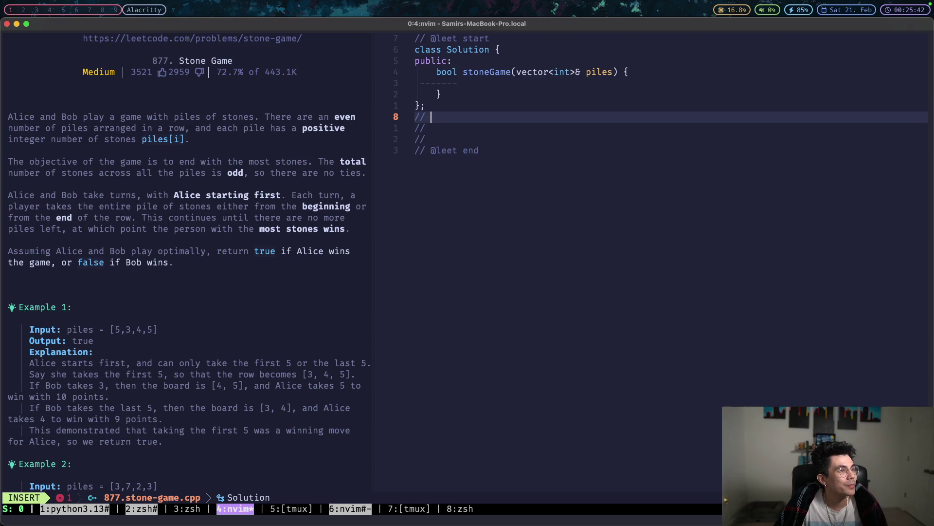
pyautogui.write('sum of p')
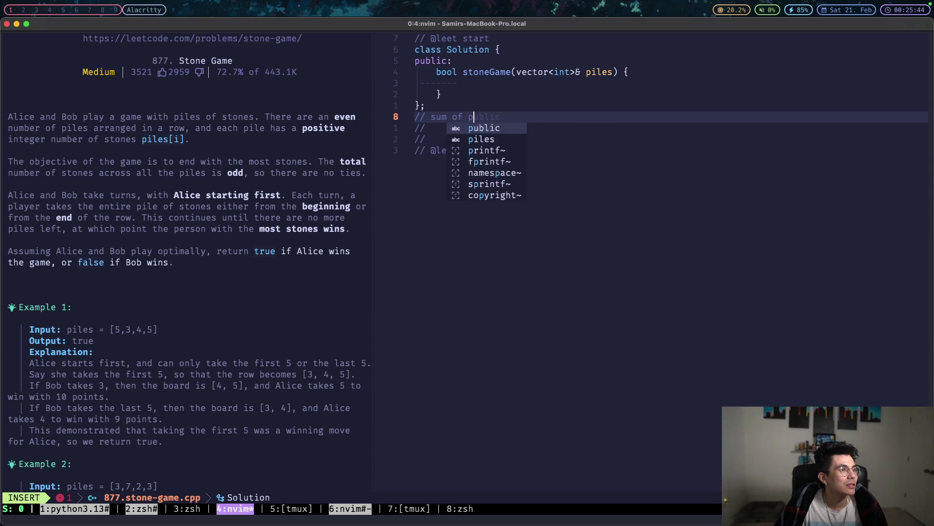
pyautogui.write('iles')
pyautogui.press('Return')
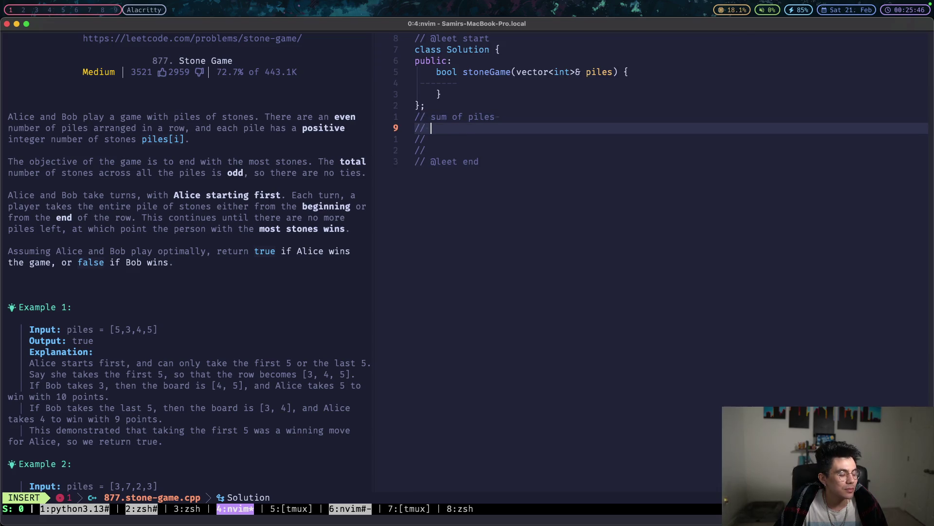
pyautogui.press('super+Tab')
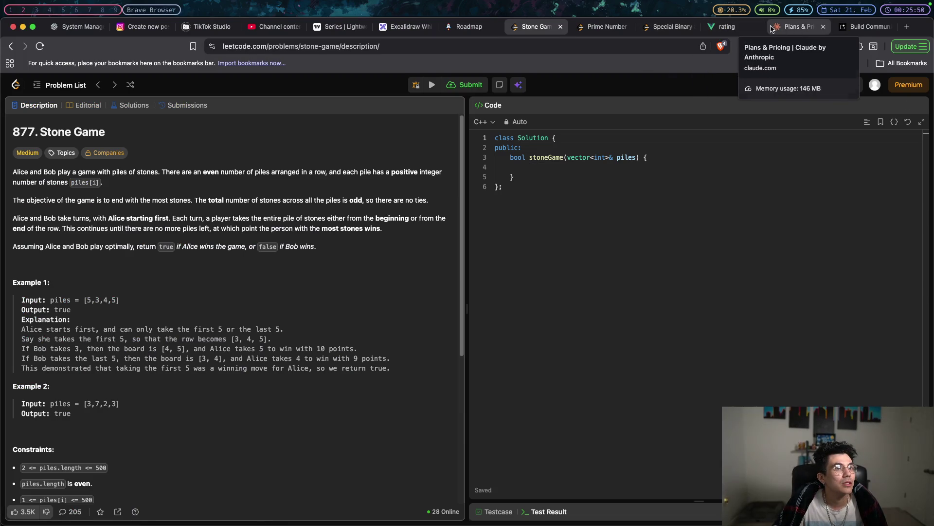
# Open Partition Equal Subset Sum from the roadmap's 1-D DP list, then return to Neovim.
pyautogui.click(455, 26)
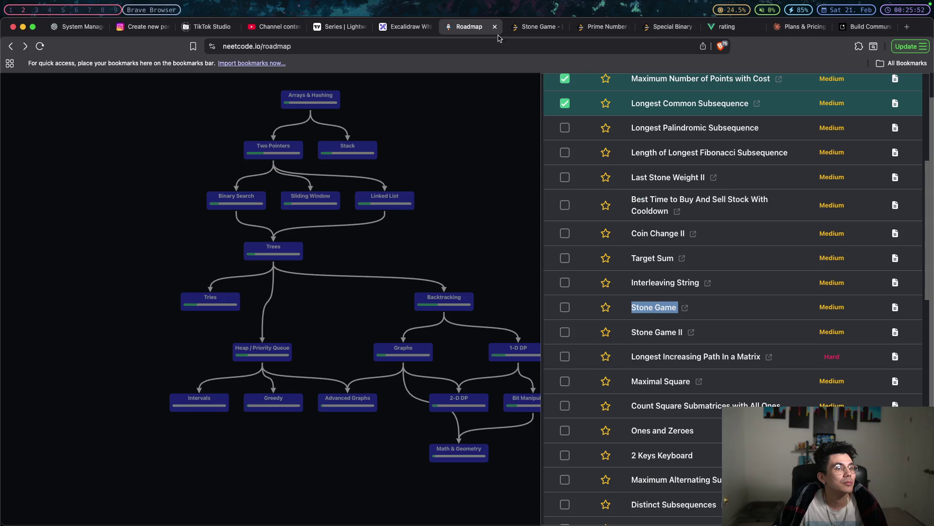
pyautogui.click(468, 211)
pyautogui.click(533, 350)
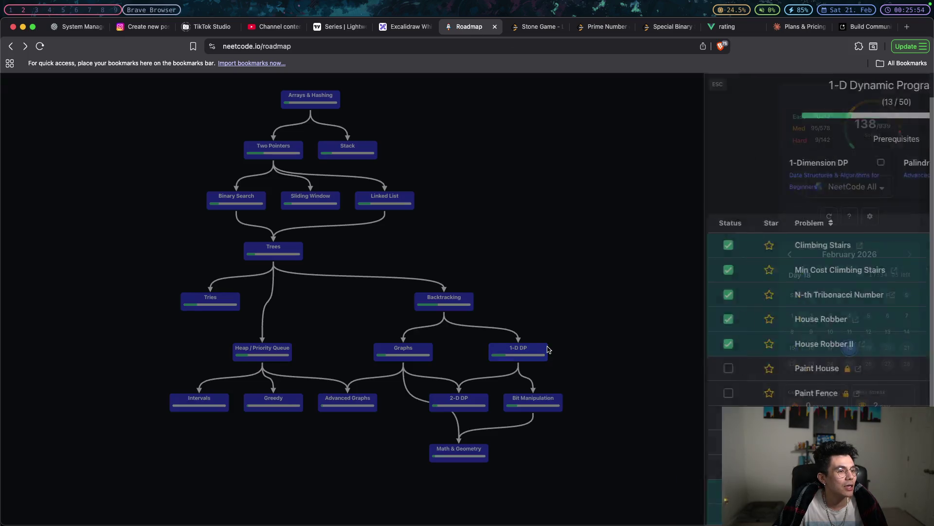
pyautogui.scroll(-3, 620, 348)
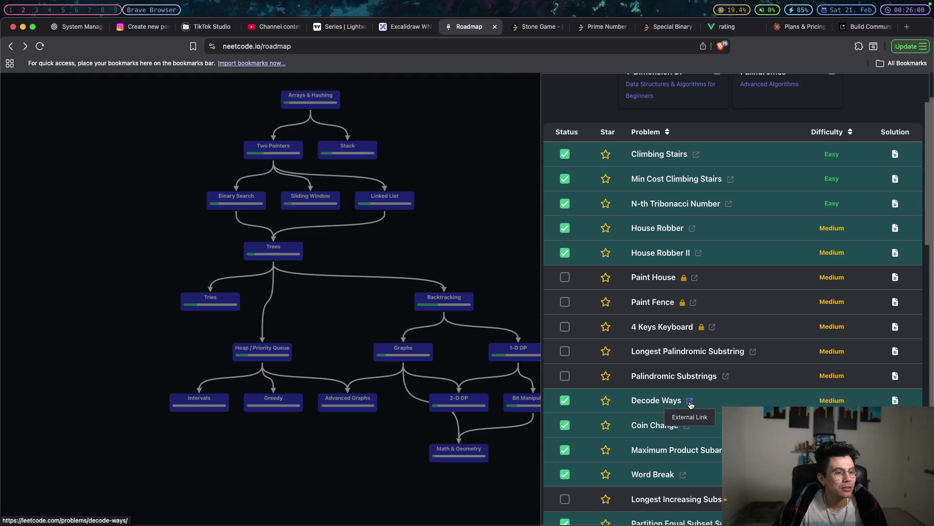
pyautogui.scroll(-2, 690, 404)
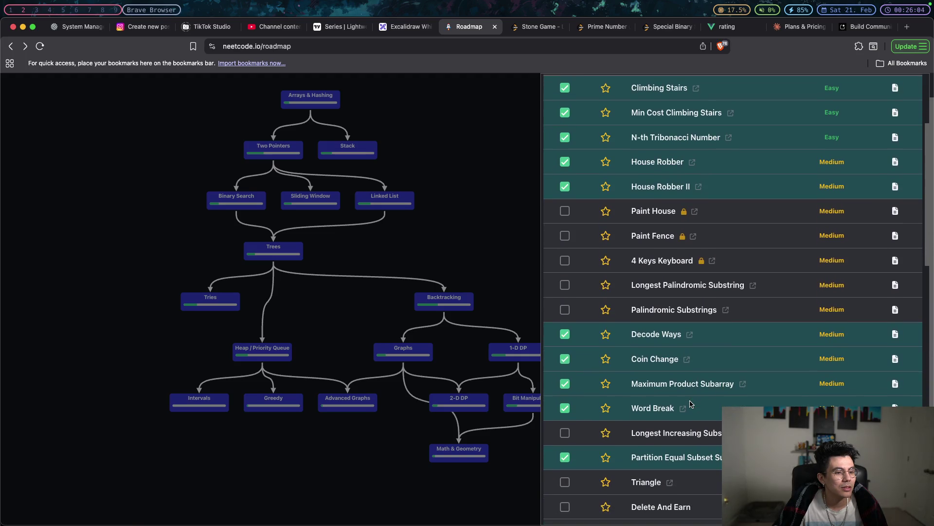
pyautogui.click(691, 403)
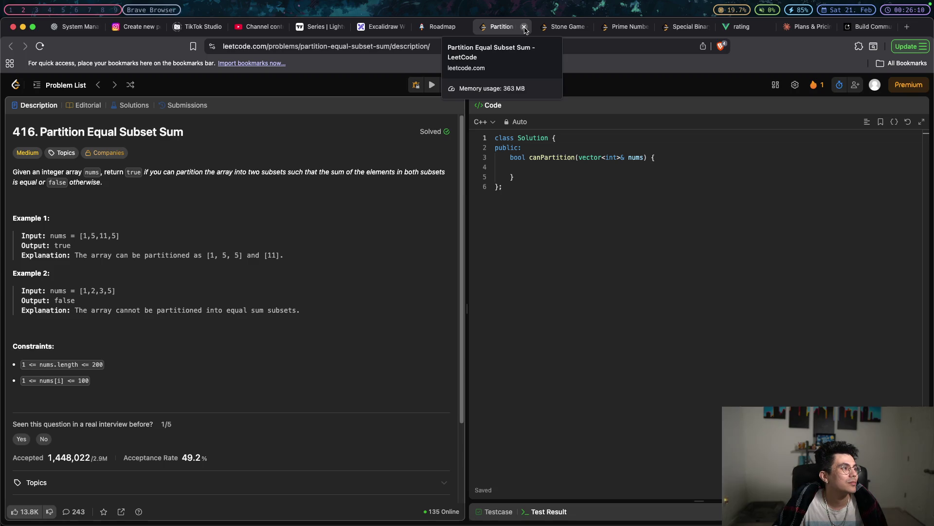
pyautogui.click(525, 27)
pyautogui.press('super+Tab')
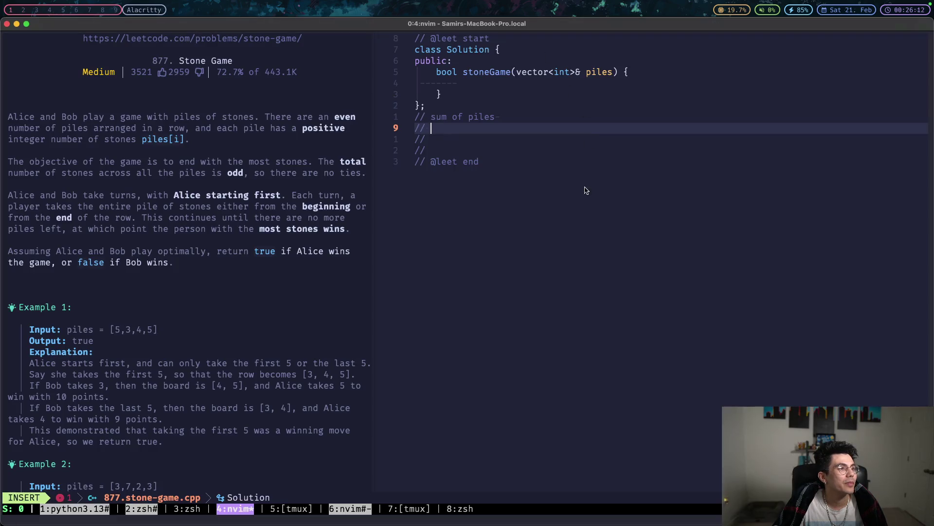
# Type the second planning comment 'target = sum / 2' on line 9.
pyautogui.write('target = ')
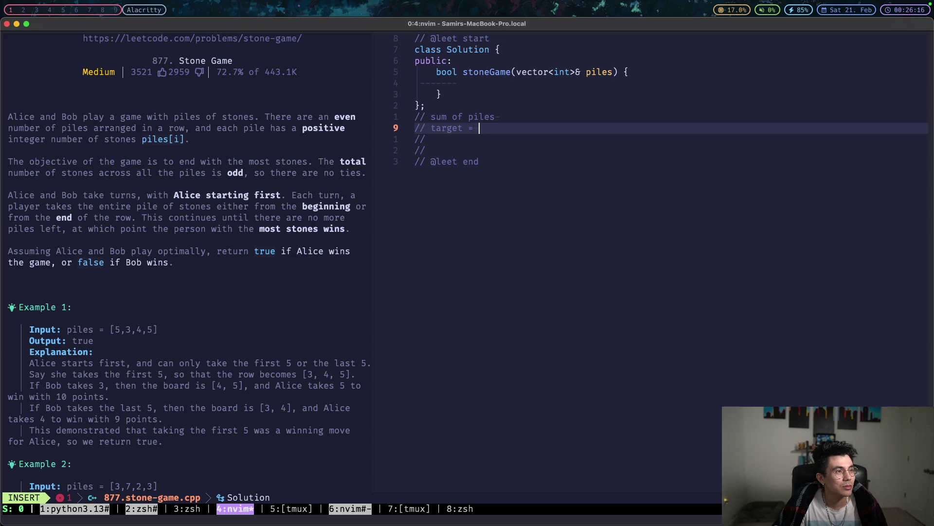
pyautogui.write('sum /2')
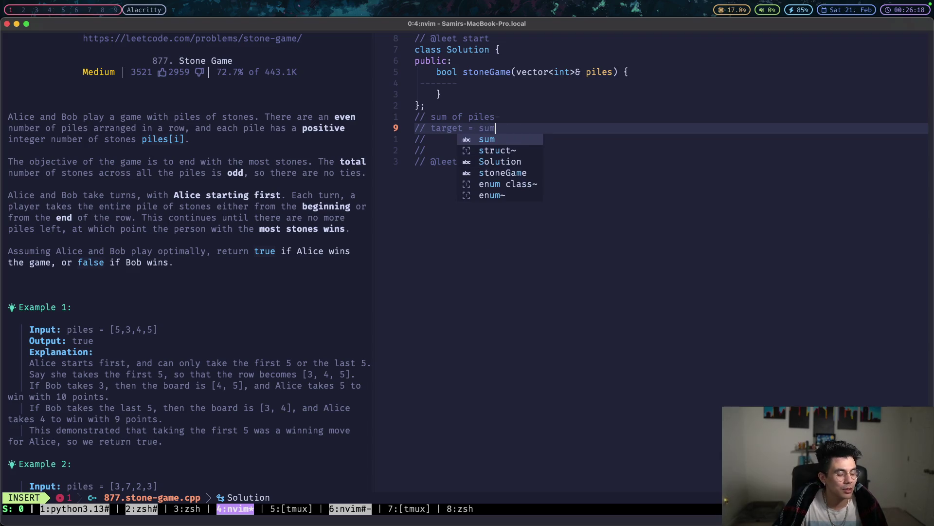
pyautogui.press('BackSpace')
pyautogui.write('2')
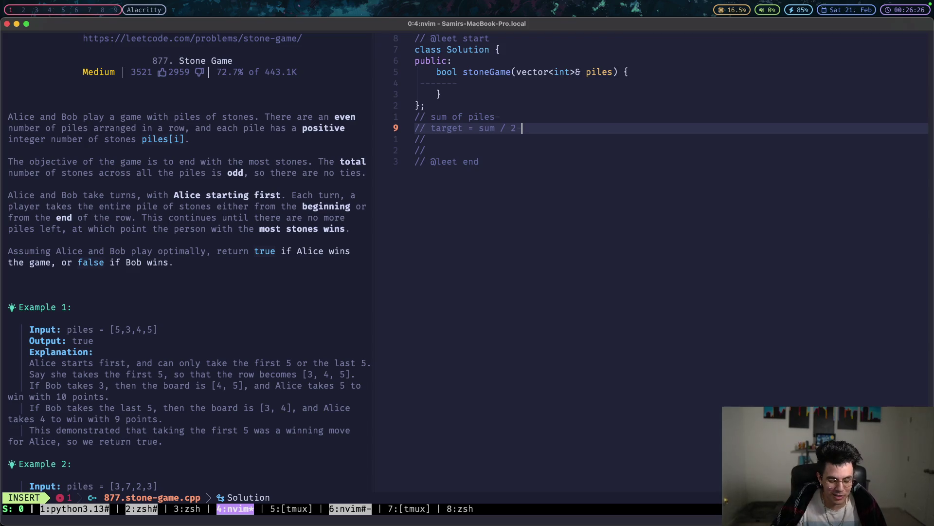
# Extend the comment to 'target = sum / 2 + 1' and switch to workspace 3.
pyautogui.write('+ 1')
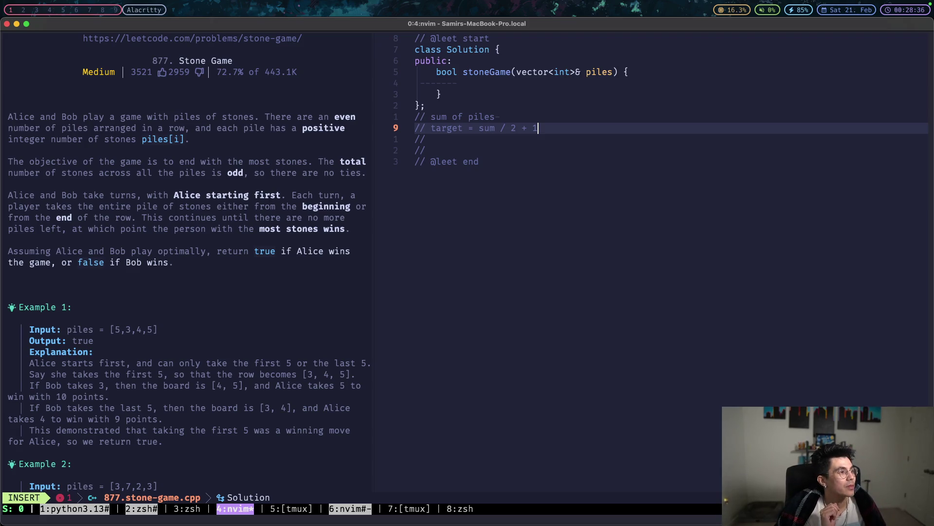
pyautogui.hotkey('alt', '3')
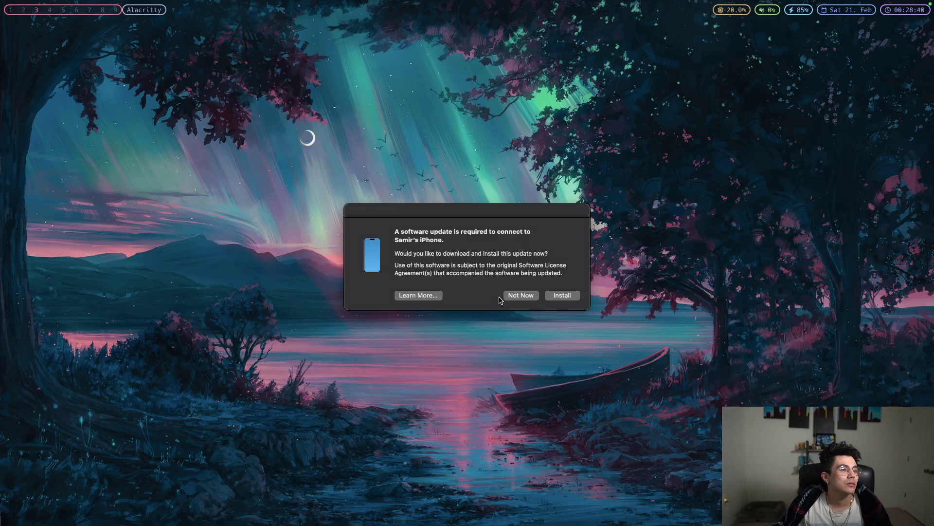
# Decline the iPhone software update with Not Now and return to the browser workspace.
pyautogui.click(521, 295)
pyautogui.hotkey('alt', '1')
pyautogui.hotkey('alt', '2')
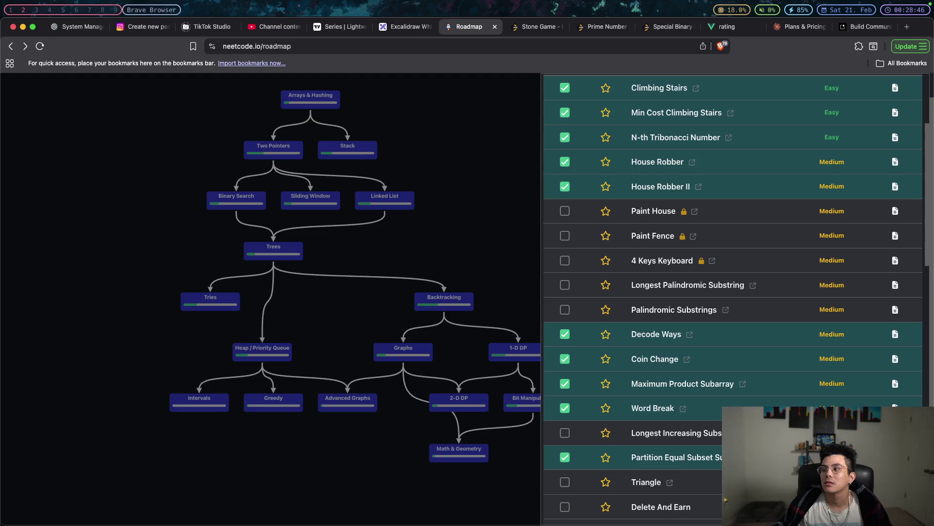
# Close the 1-D DP list, open the 2-D DP problem list, then go to Claude pricing.
pyautogui.hotkey('alt', '5')
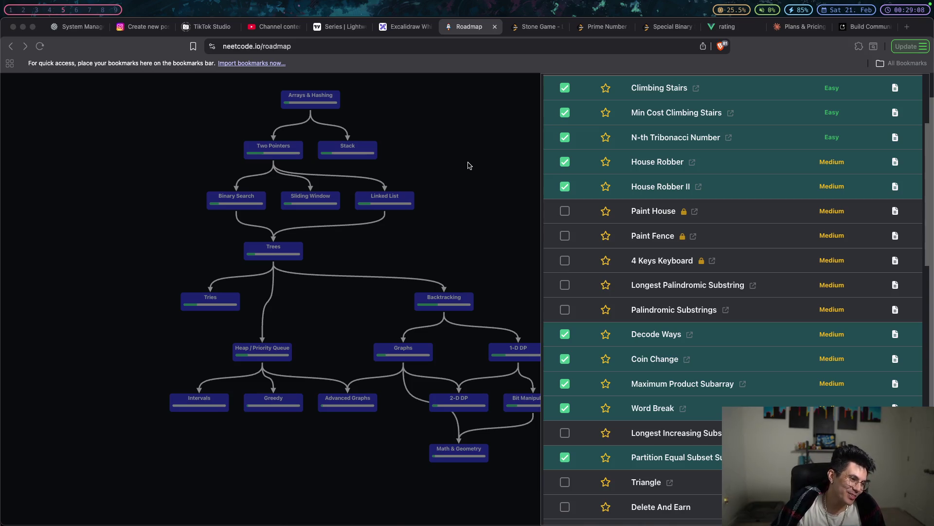
pyautogui.click(470, 166)
pyautogui.click(470, 166)
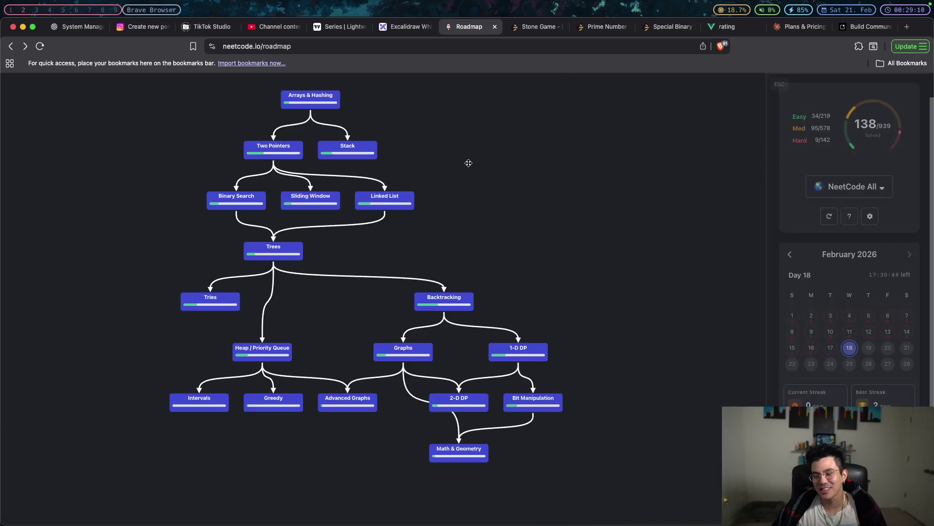
pyautogui.click(484, 405)
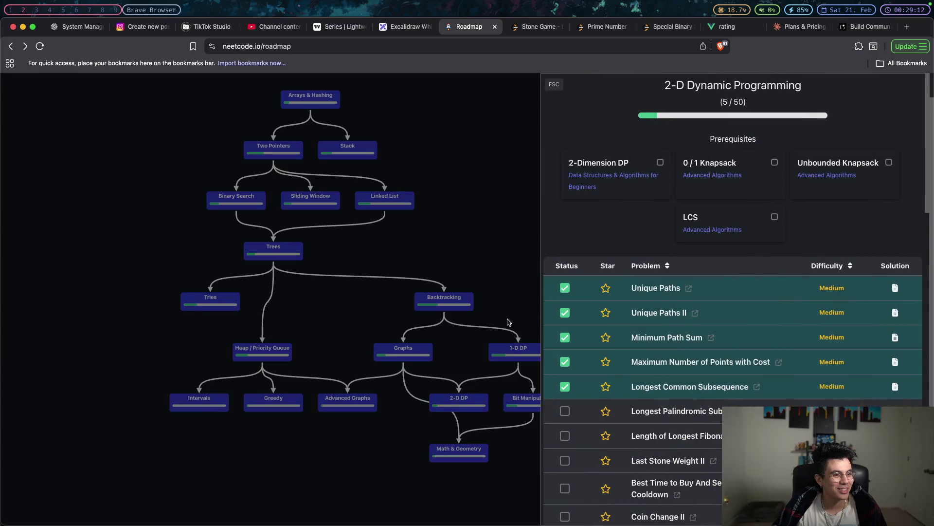
pyautogui.scroll(-4, 578, 336)
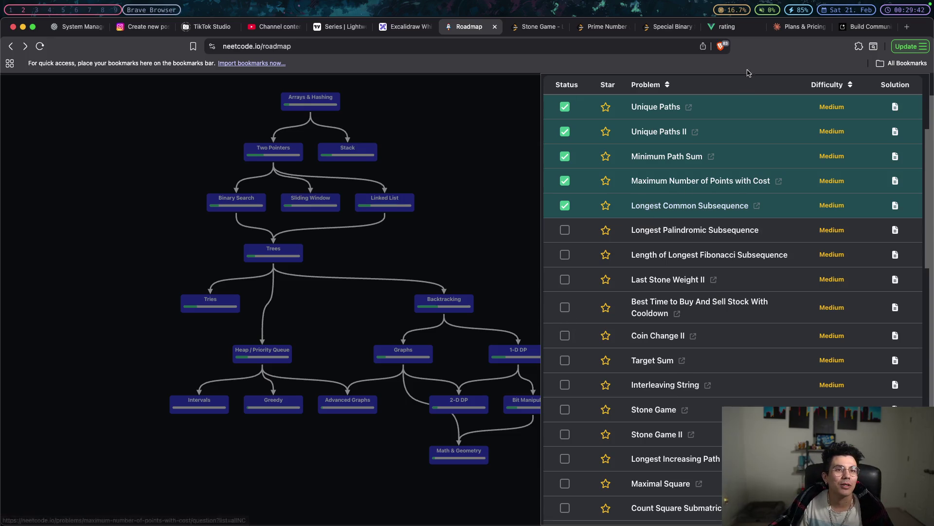
pyautogui.click(791, 27)
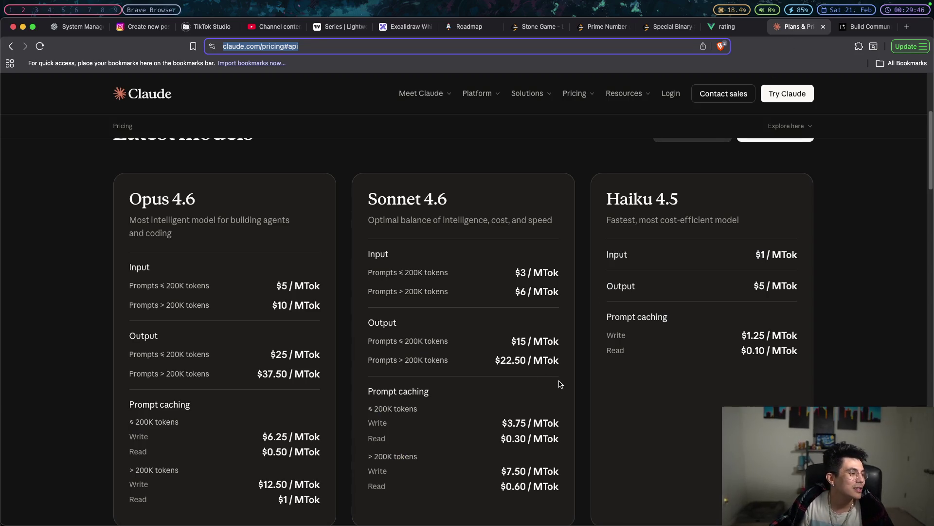
# Review the Individual plans, try the Pro sign-up, go back, then switch to workspace 3.
pyautogui.scroll(5, 462, 382)
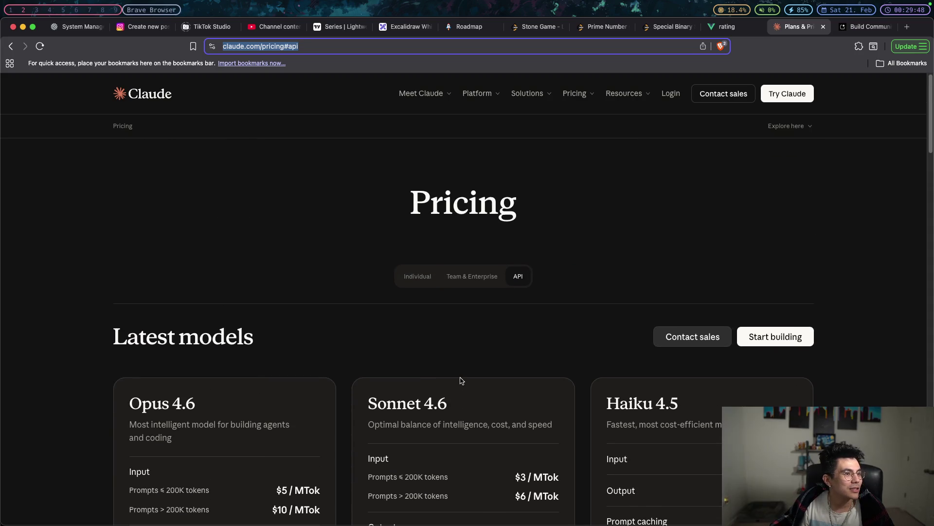
pyautogui.click(428, 278)
pyautogui.scroll(-1, 458, 333)
pyautogui.scroll(-5, 458, 332)
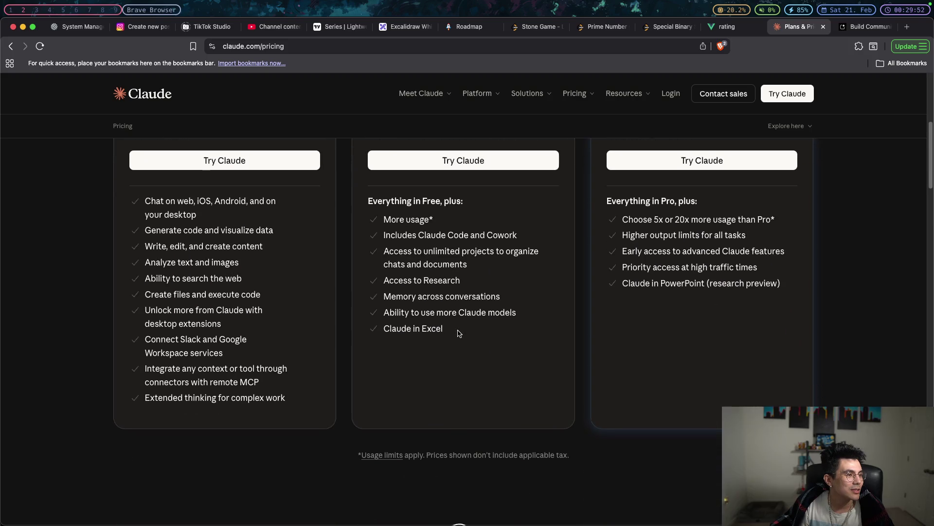
pyautogui.scroll(6, 459, 333)
pyautogui.click(460, 468)
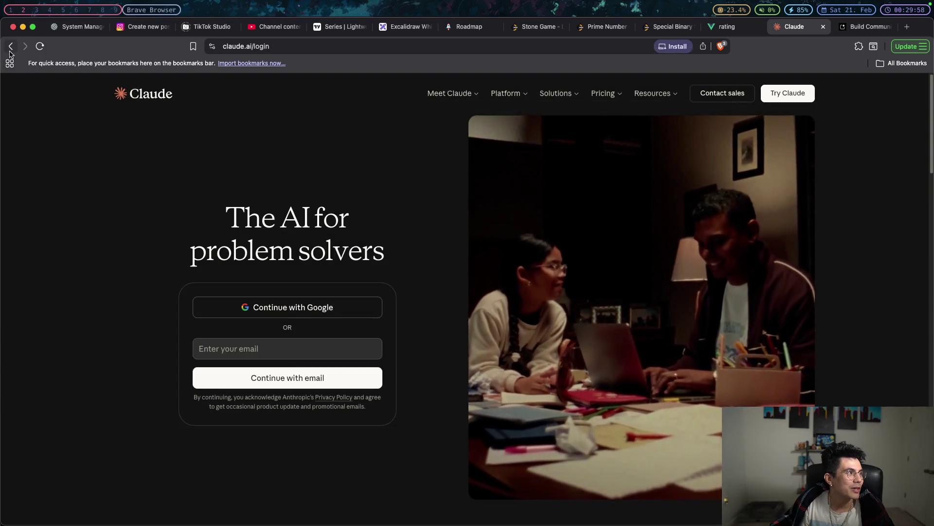
pyautogui.click(11, 45)
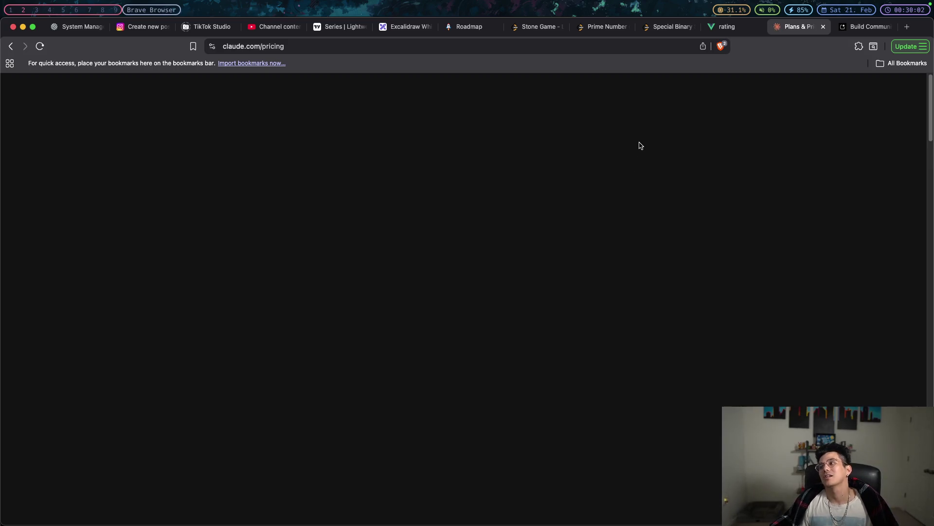
pyautogui.hotkey('alt', '3')
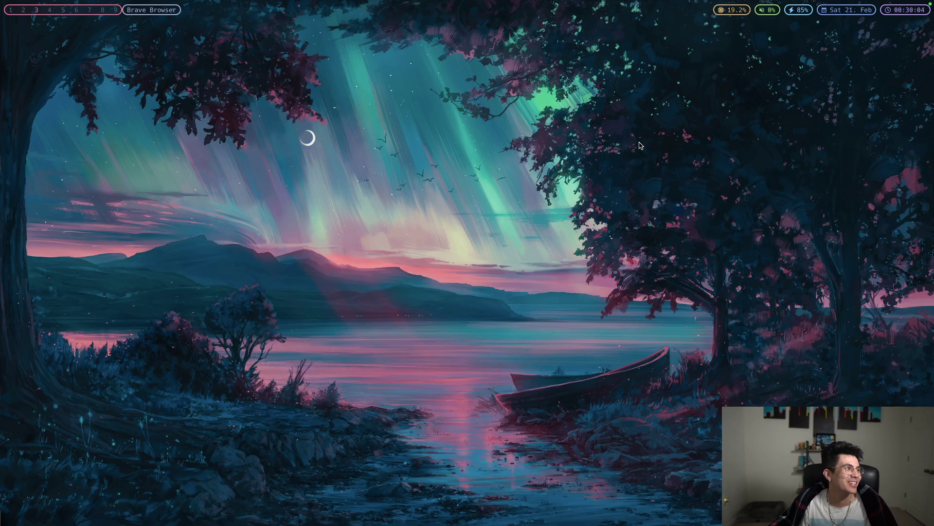
# Launch DaVinci Resolve from search and open the Below Average Climber Climbs Ep 19 project.
pyautogui.press('super+space')
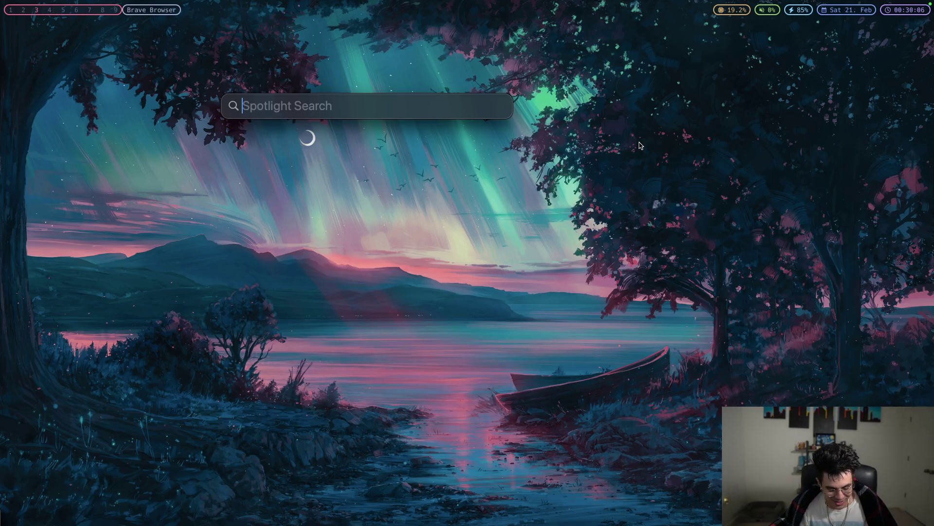
pyautogui.write('davinci resolve')
pyautogui.press('Return')
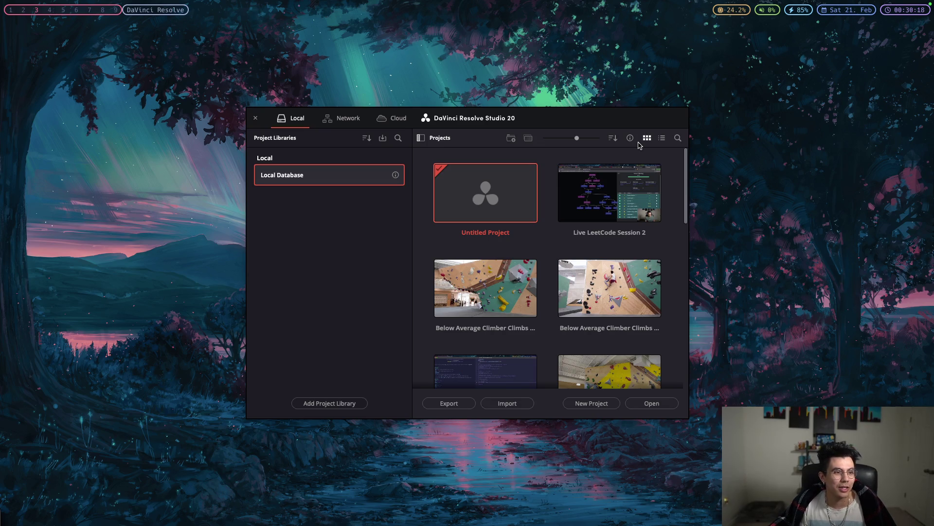
pyautogui.doubleClick(502, 277)
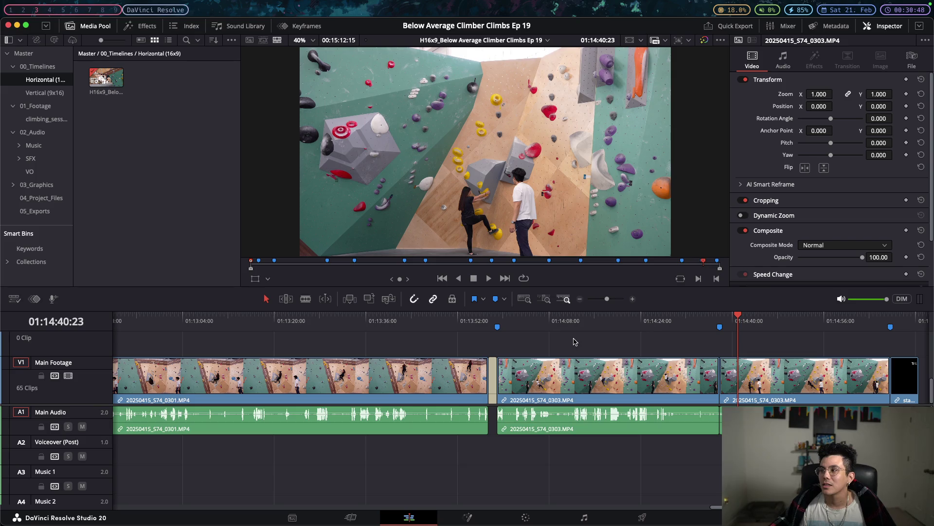
# Switch back to Brave and open then dismiss its main menu.
pyautogui.hotkey('alt', '2')
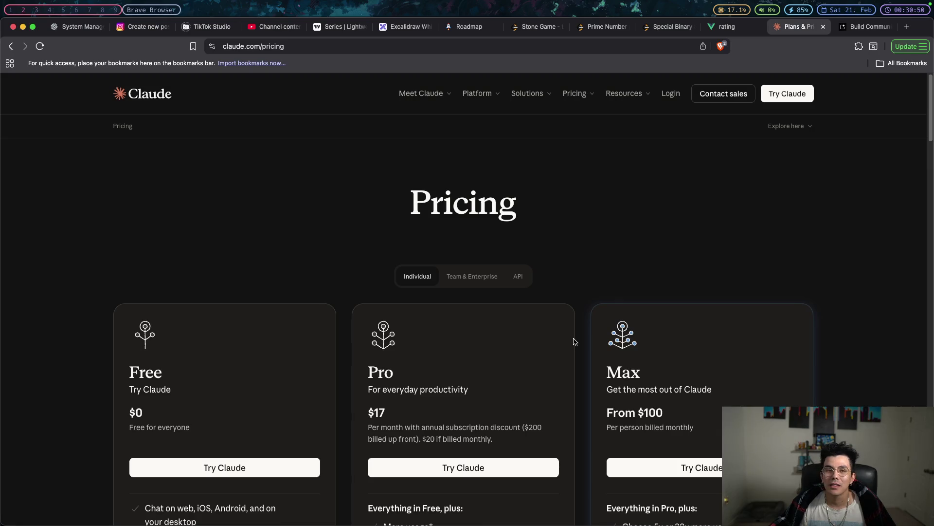
pyautogui.hotkey('alt', '1')
pyautogui.hotkey('alt', '2')
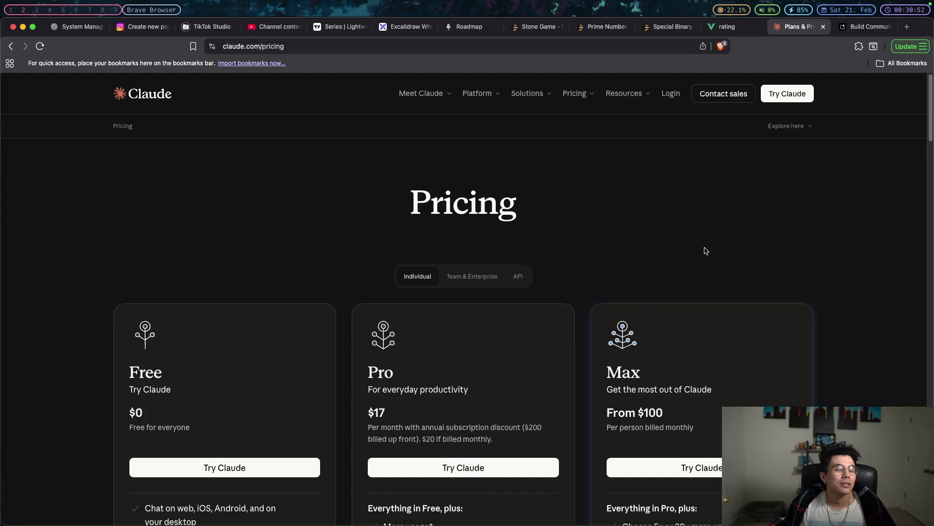
pyautogui.click(905, 49)
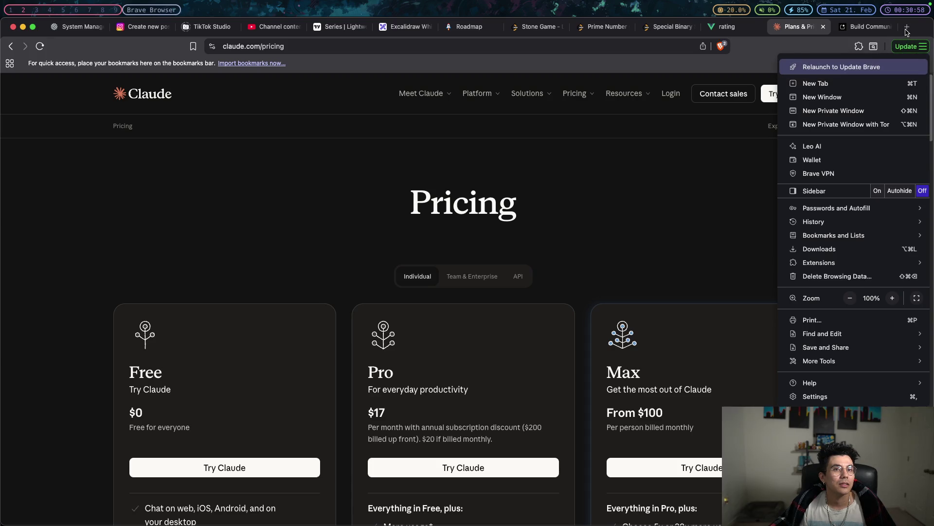
pyautogui.press('Escape')
# Search 'nyt connections' in a new browser tab.
pyautogui.click(906, 28)
pyautogui.write('n')
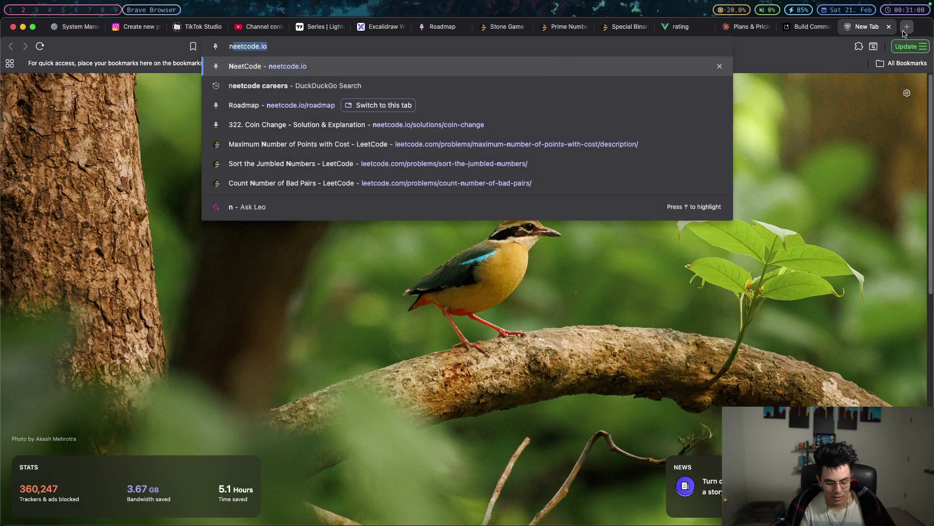
pyautogui.write('yt connections')
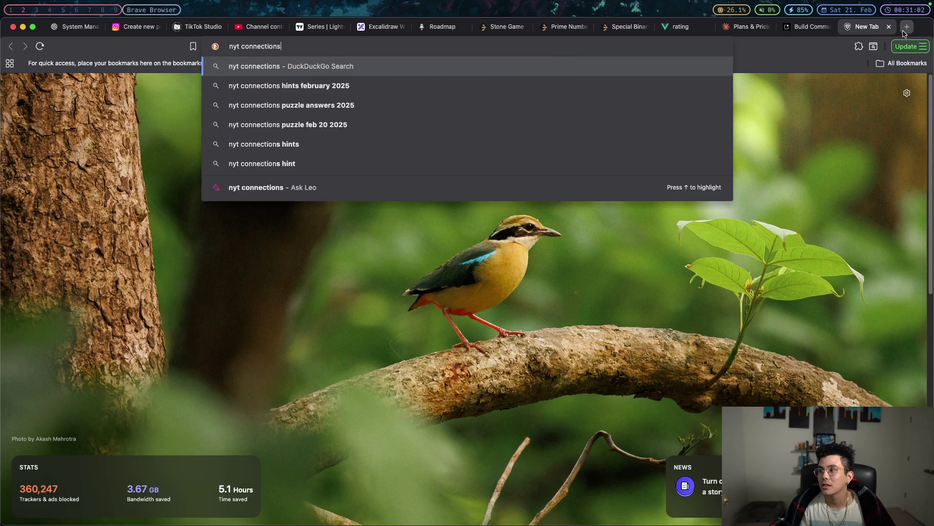
pyautogui.press('Return')
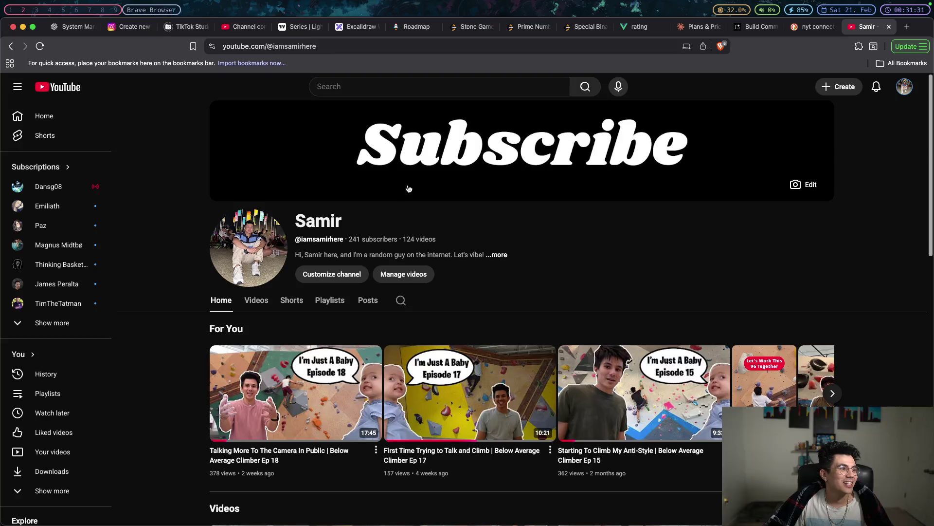
# Open the channel's Videos tab, scroll to episodes 10–7, and play Ep 9 'Learning and Growing'.
pyautogui.click(265, 303)
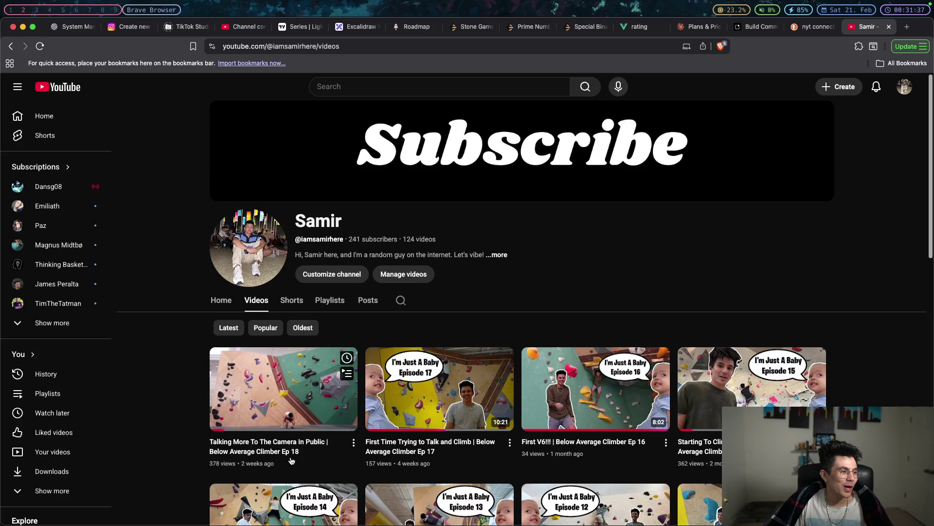
pyautogui.scroll(-2, 540, 418)
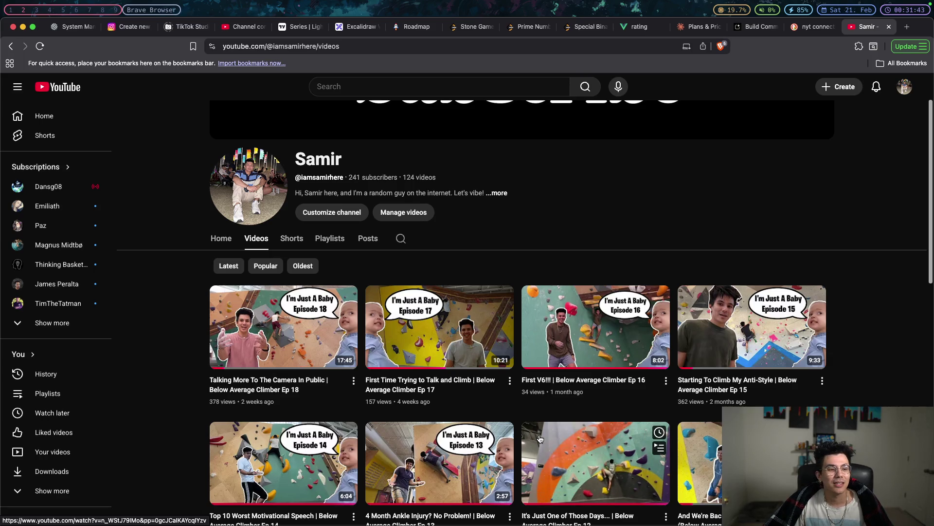
pyautogui.scroll(-3, 540, 439)
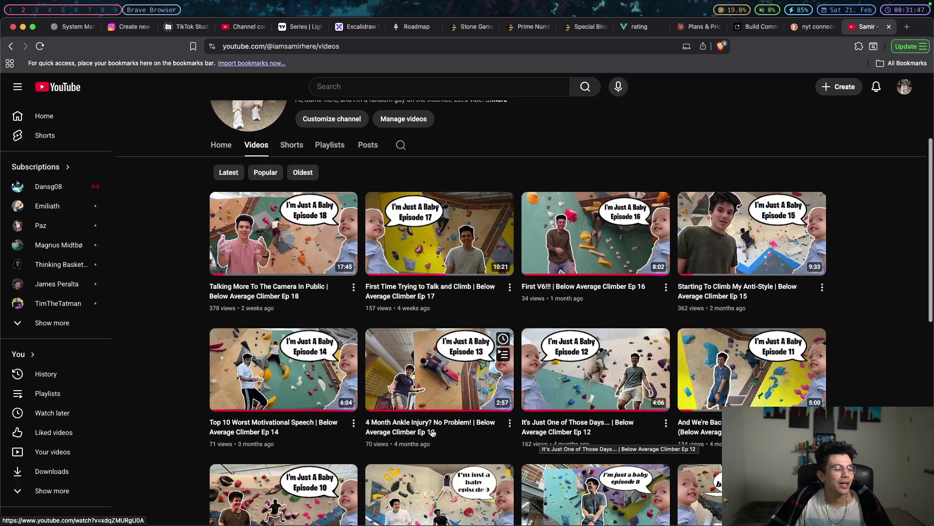
pyautogui.scroll(-5, 449, 432)
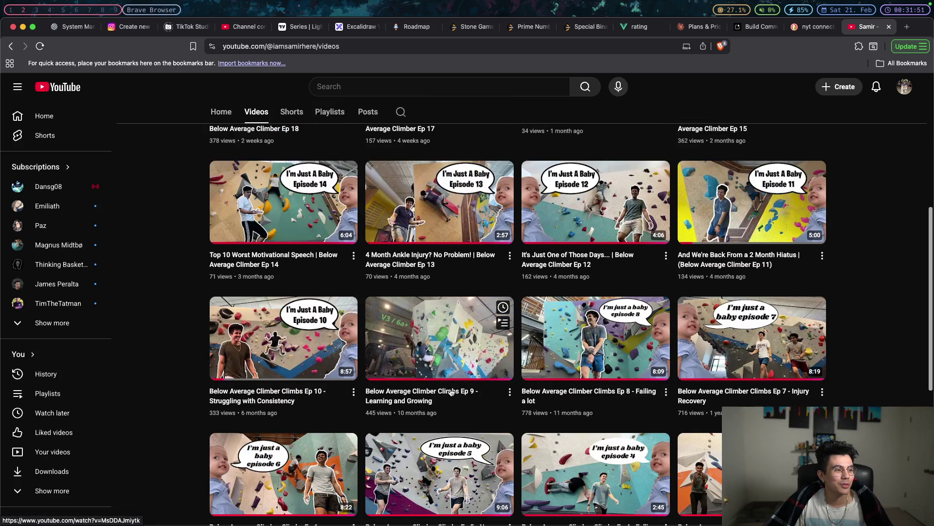
pyautogui.click(449, 350)
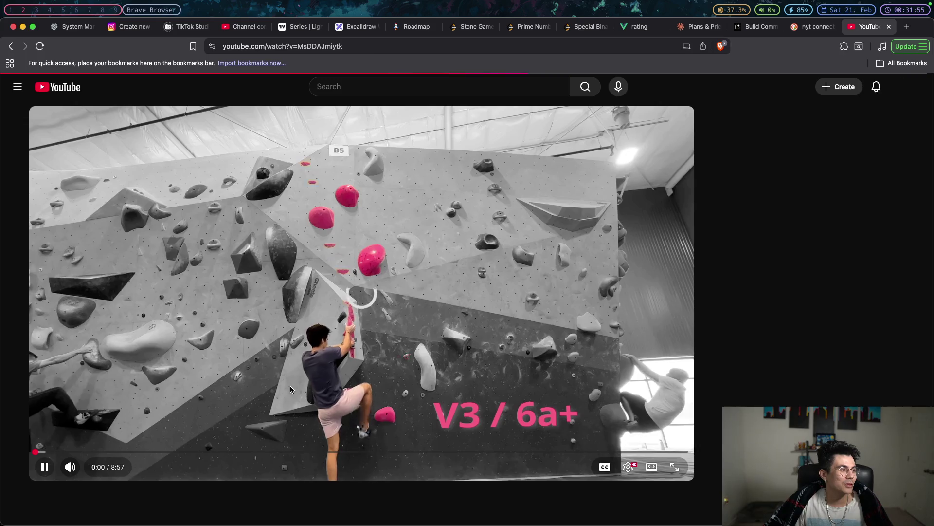
# Mute the Ep 9 video and scrub ahead to the Pink V3 climb around 1:46.
pyautogui.click(70, 466)
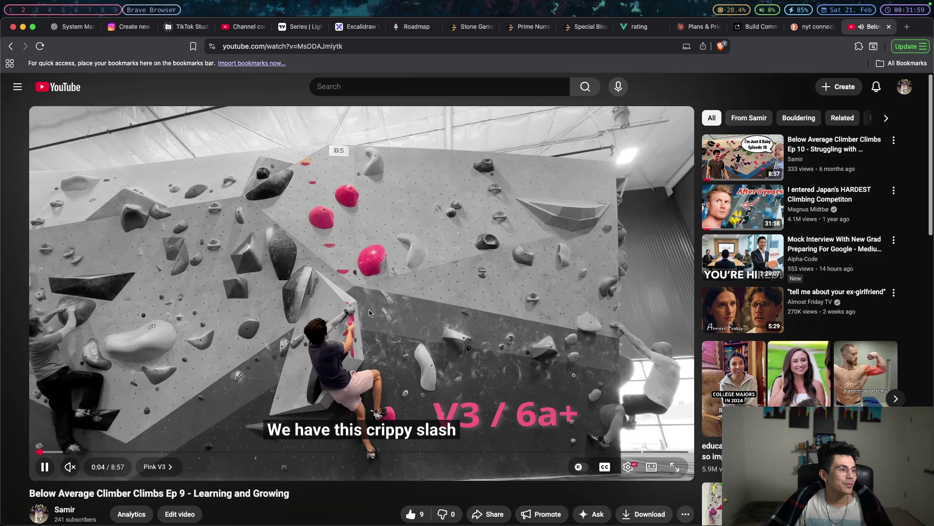
pyautogui.click(58, 451)
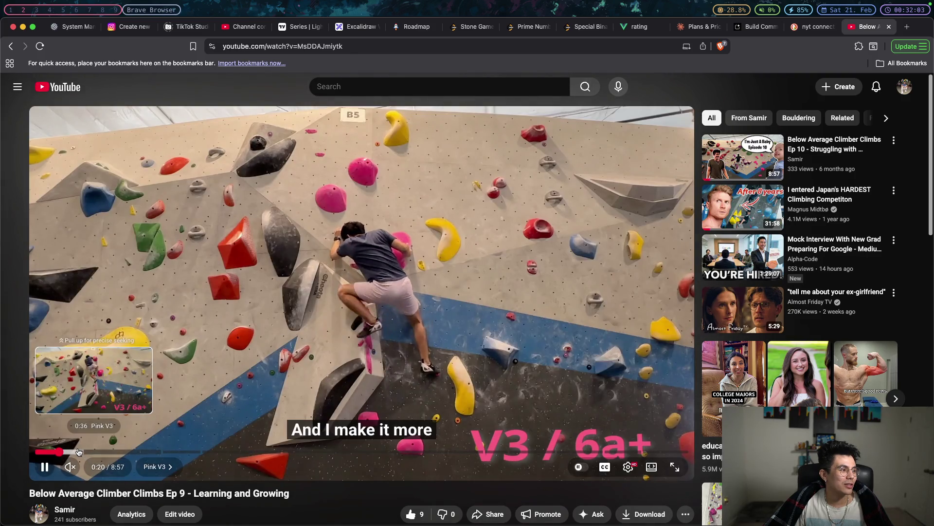
pyautogui.click(118, 451)
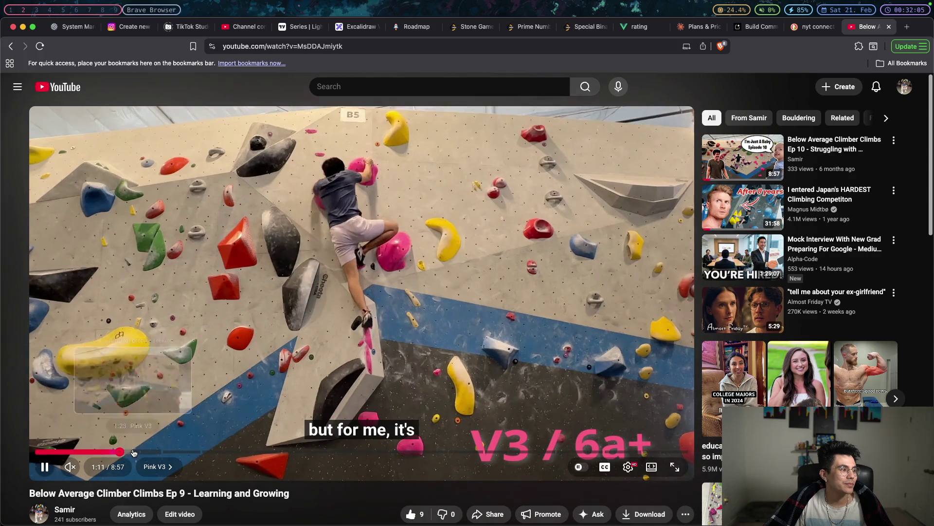
pyautogui.click(164, 451)
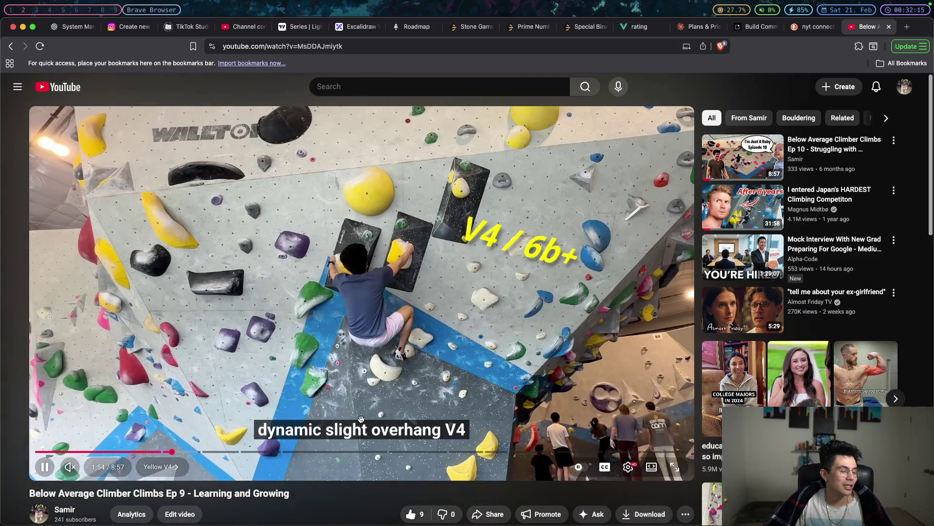
pyautogui.click(165, 453)
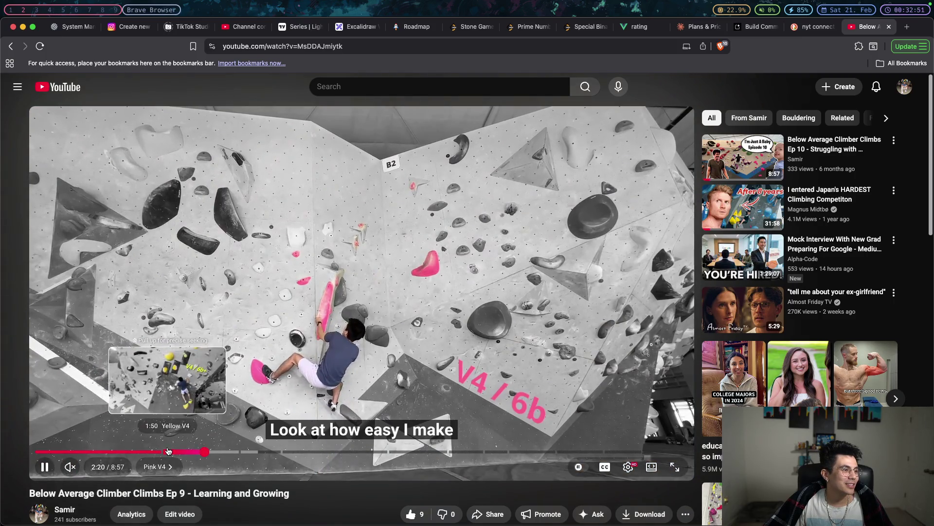
pyautogui.click(168, 452)
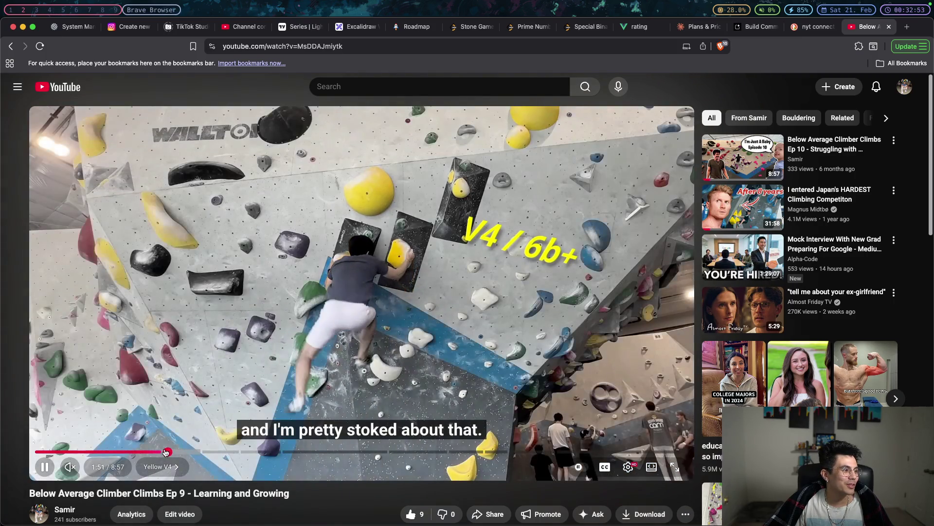
pyautogui.click(160, 452)
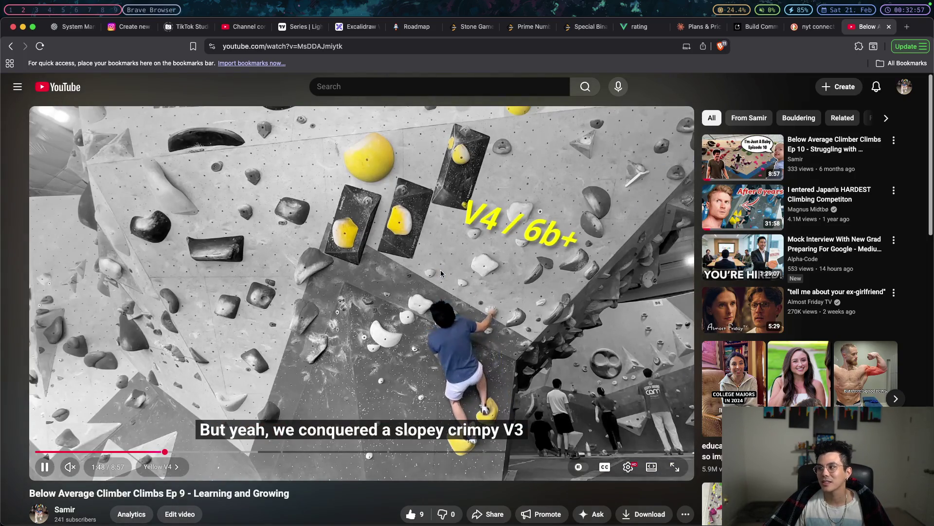
# Pause and resume playback, skipping to about 2:22 and pausing briefly at 2:39.
pyautogui.click(441, 273)
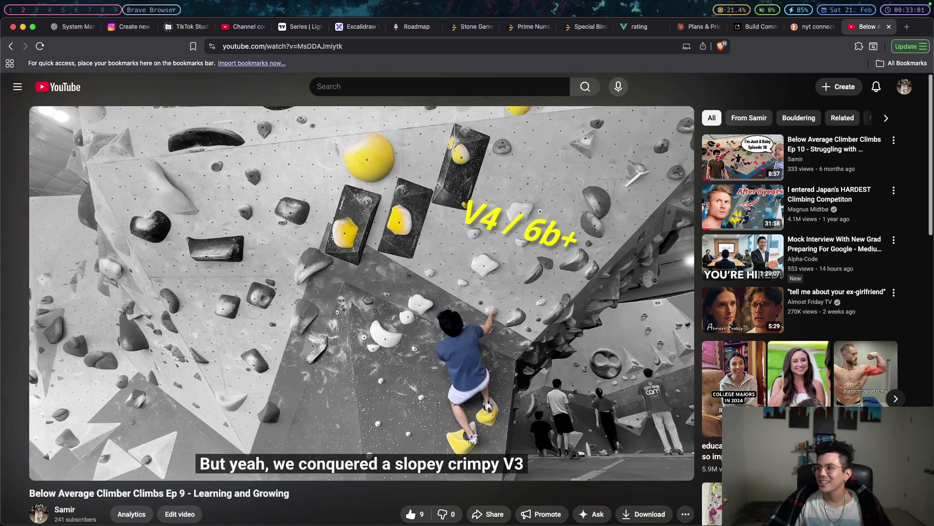
pyautogui.click(441, 273)
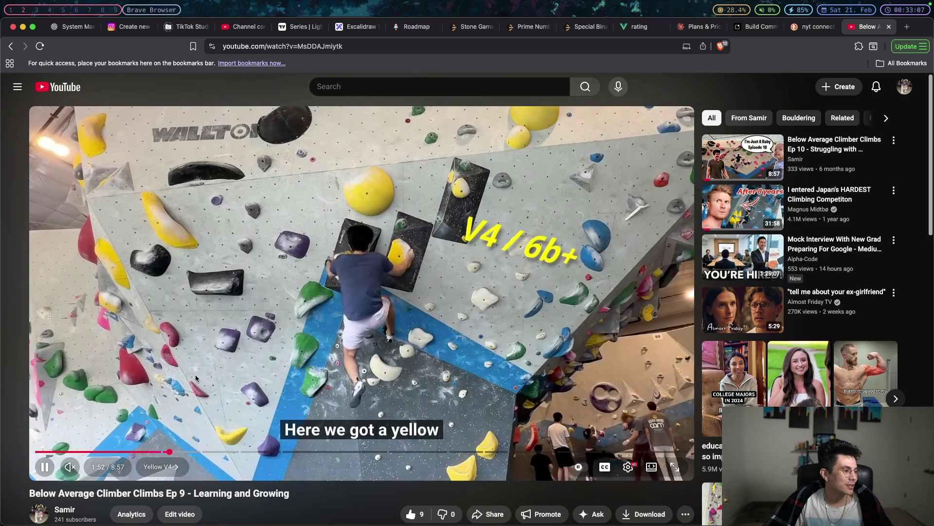
pyautogui.moveTo(208, 451); pyautogui.dragTo(207, 452)
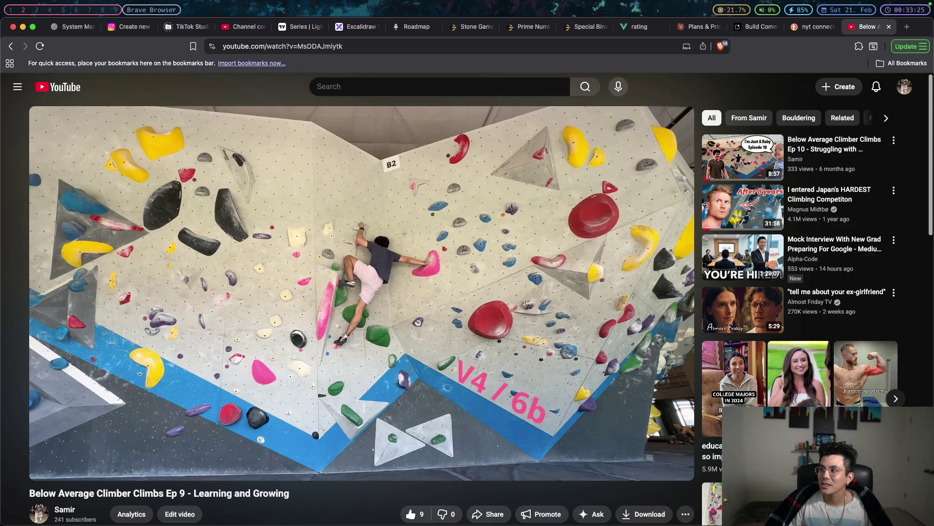
pyautogui.click(281, 244)
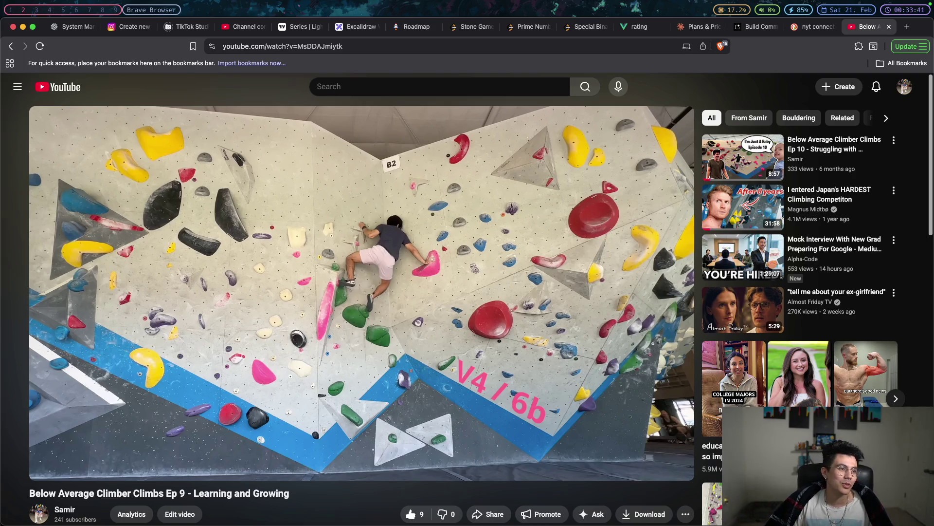
pyautogui.click(290, 255)
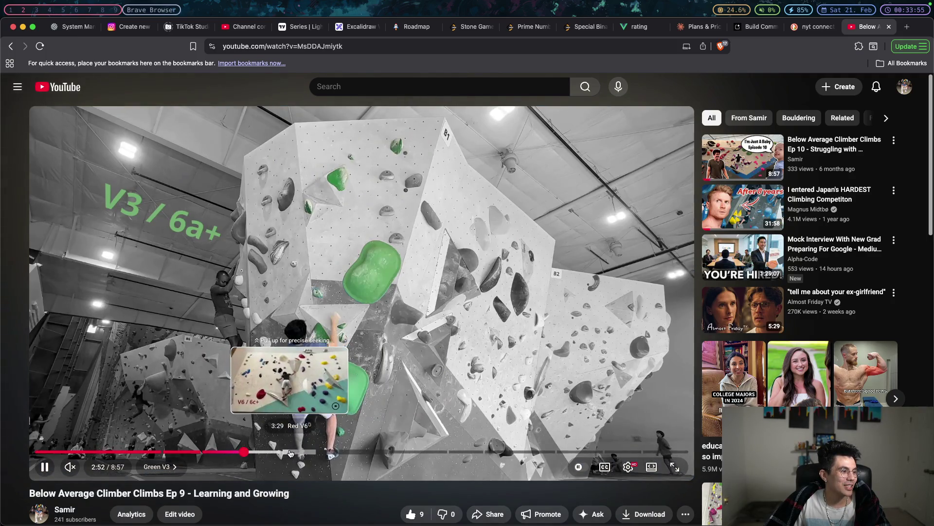
# Skip to the Red V6 climb near 3:56, replay from 3:55, then open a blank tab.
pyautogui.click(290, 454)
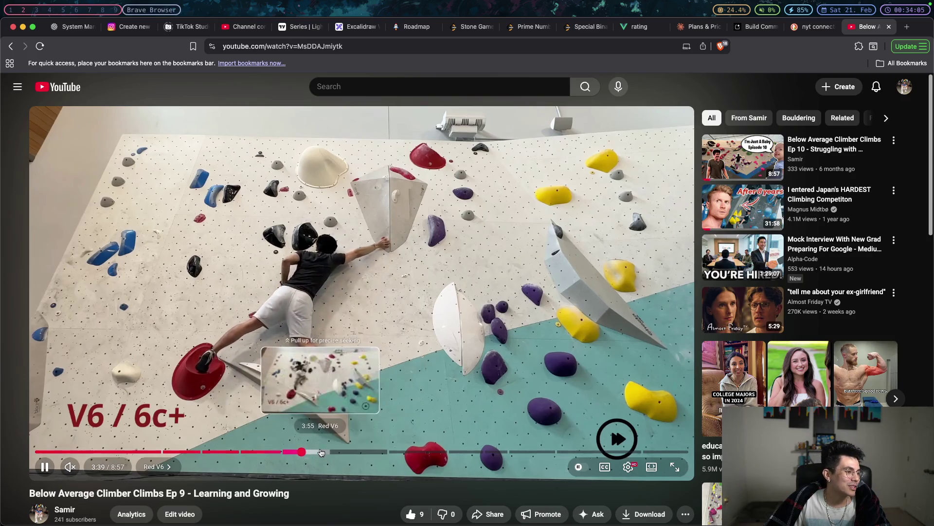
pyautogui.click(320, 452)
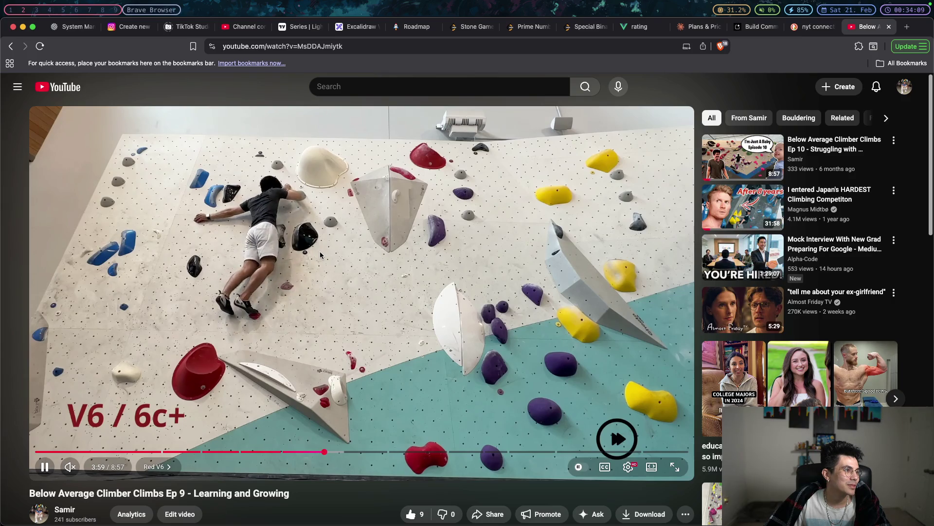
pyautogui.click(226, 215)
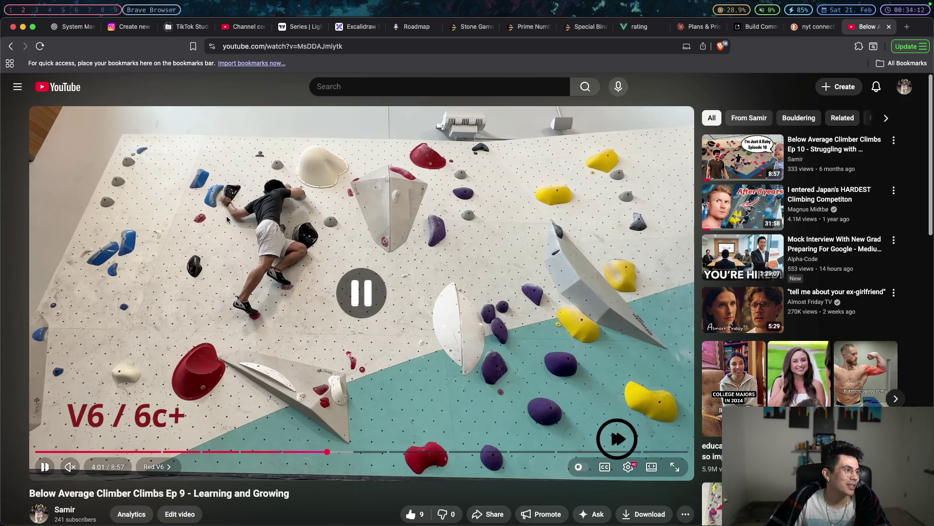
pyautogui.click(320, 455)
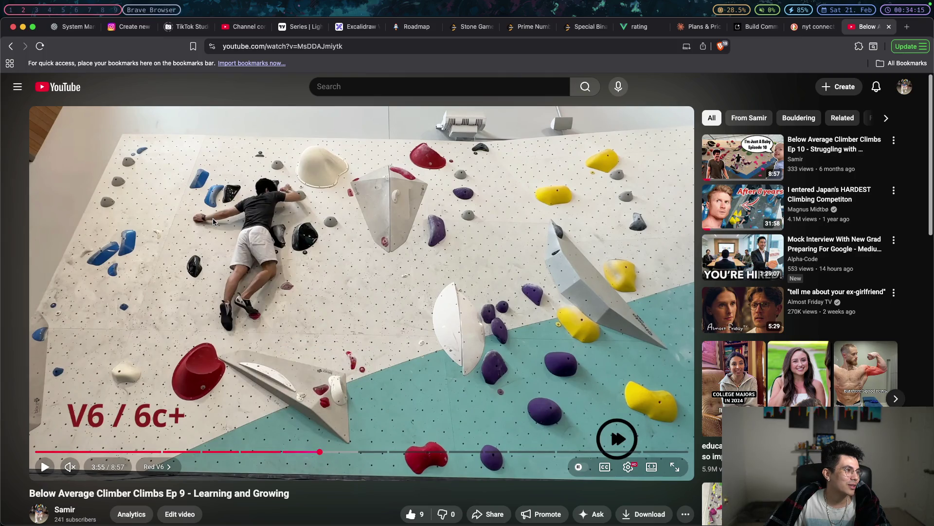
pyautogui.click(213, 221)
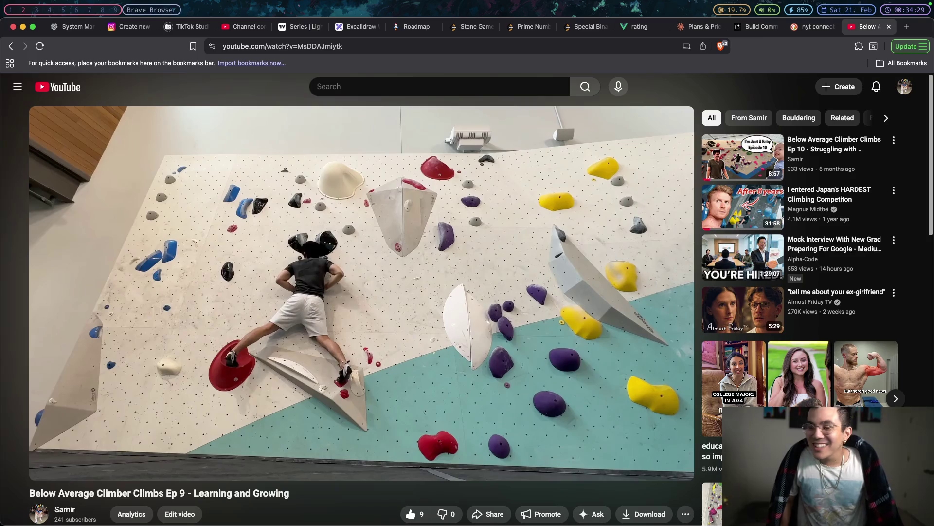
pyautogui.moveTo(412, 388)
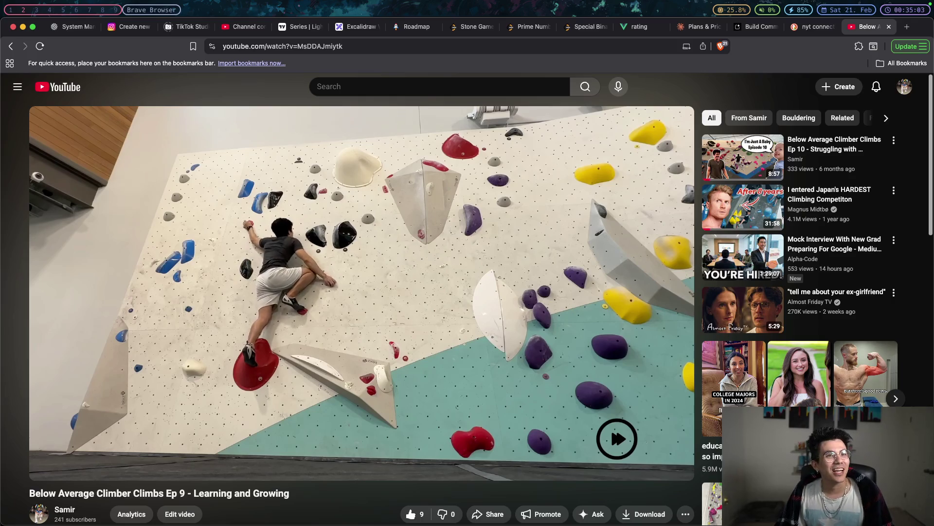
pyautogui.click(909, 29)
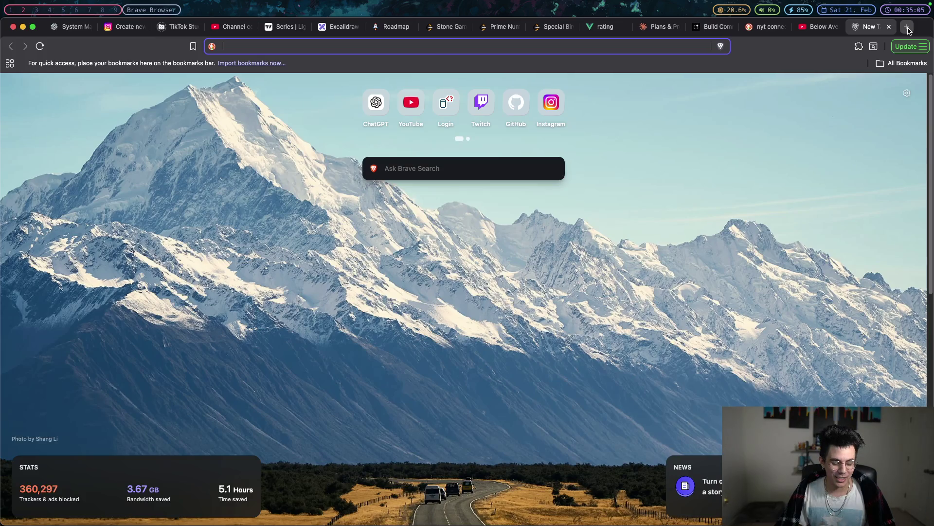
# Open the Clash of Code leaderboard, search the creator's handle with no results, and close the tab.
pyautogui.write('cod')
pyautogui.press('Down')
pyautogui.press('Down')
pyautogui.press('Down')
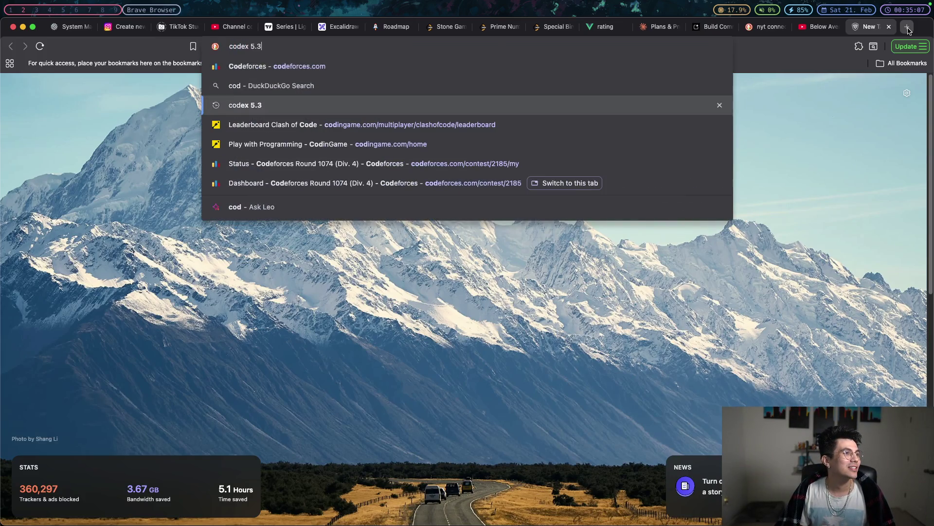
pyautogui.press('Return')
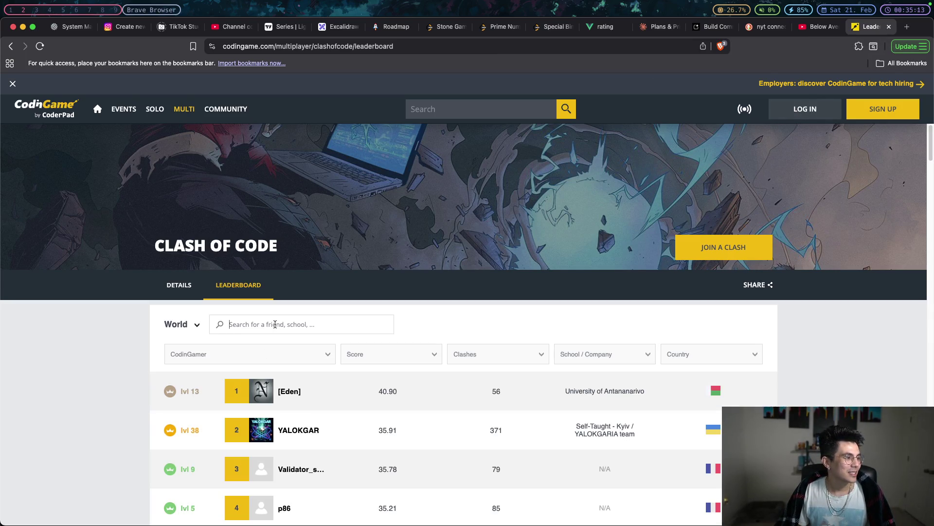
pyautogui.write('re')
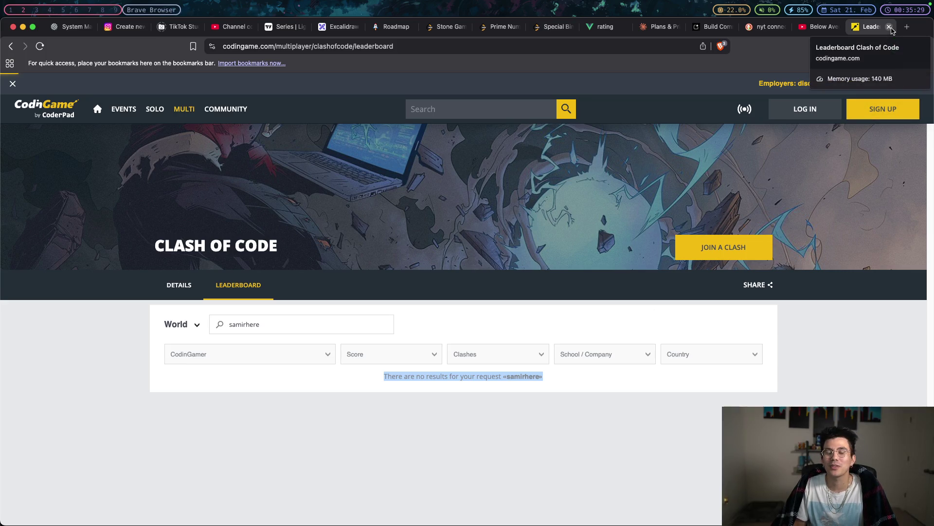
pyautogui.click(889, 27)
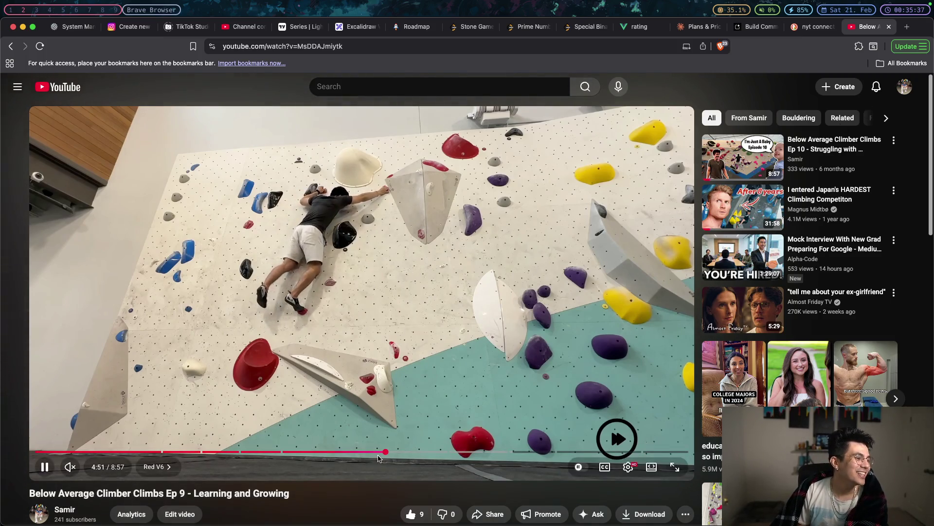
# Scrub the climbing episode around 4:57–5:14, pausing and resuming playback along the way.
pyautogui.click(416, 456)
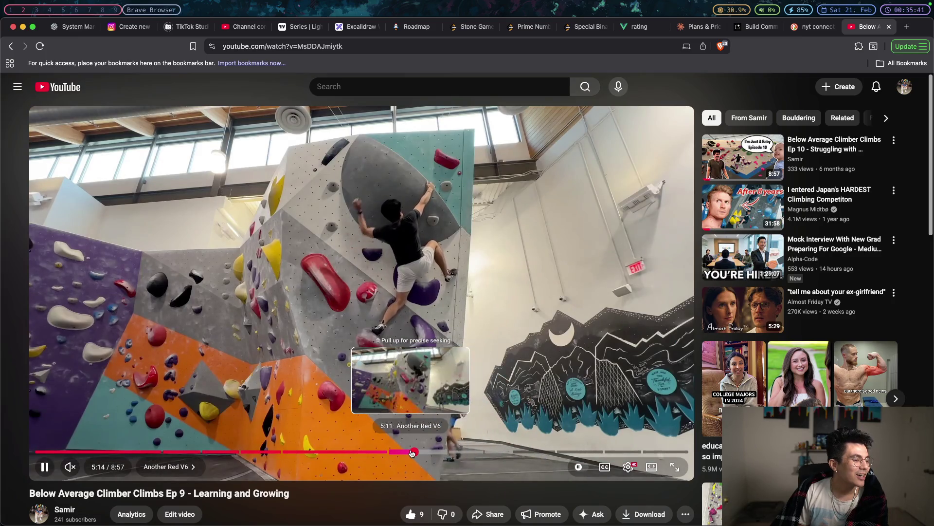
pyautogui.moveTo(412, 454); pyautogui.dragTo(396, 454)
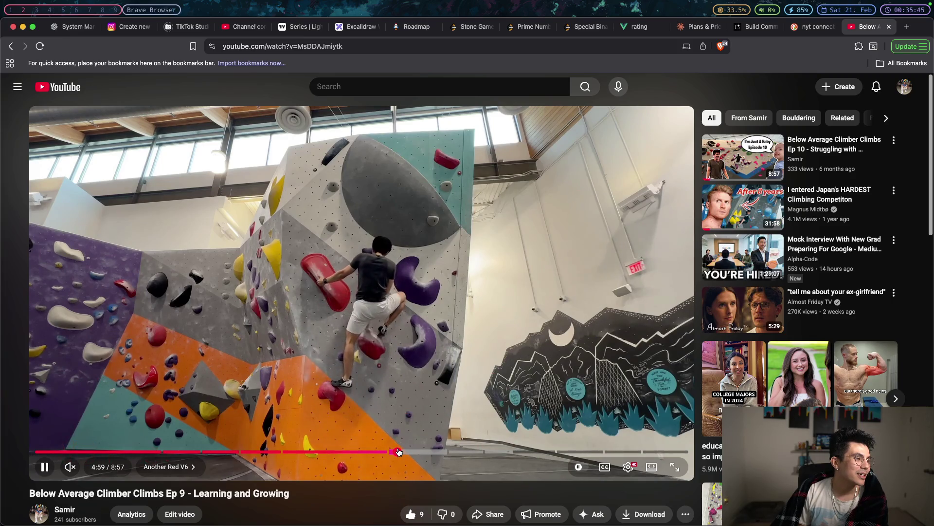
pyautogui.click(377, 301)
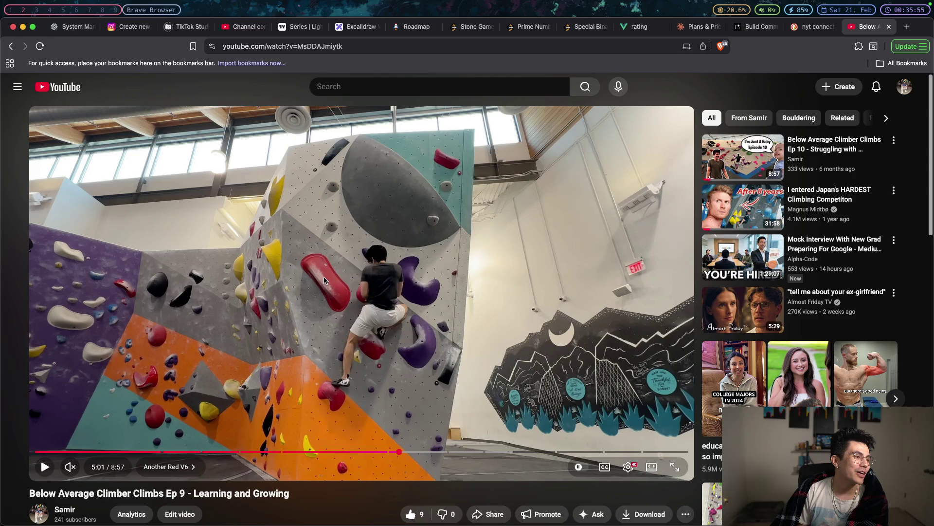
pyautogui.click(360, 284)
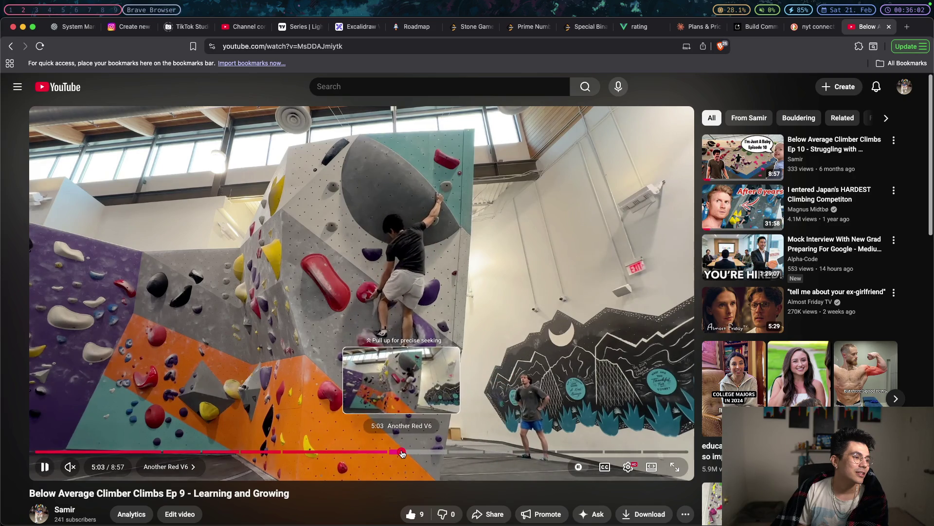
pyautogui.click(397, 452)
pyautogui.click(438, 354)
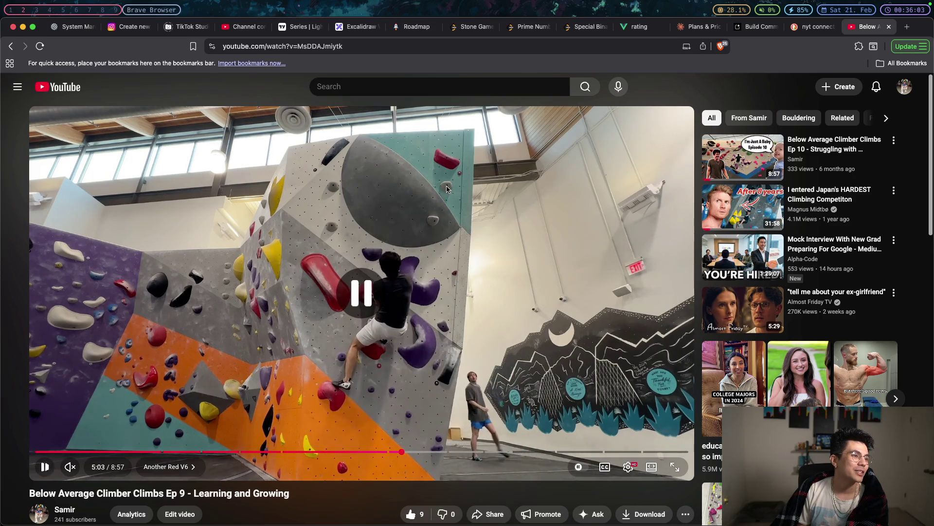
pyautogui.click(321, 286)
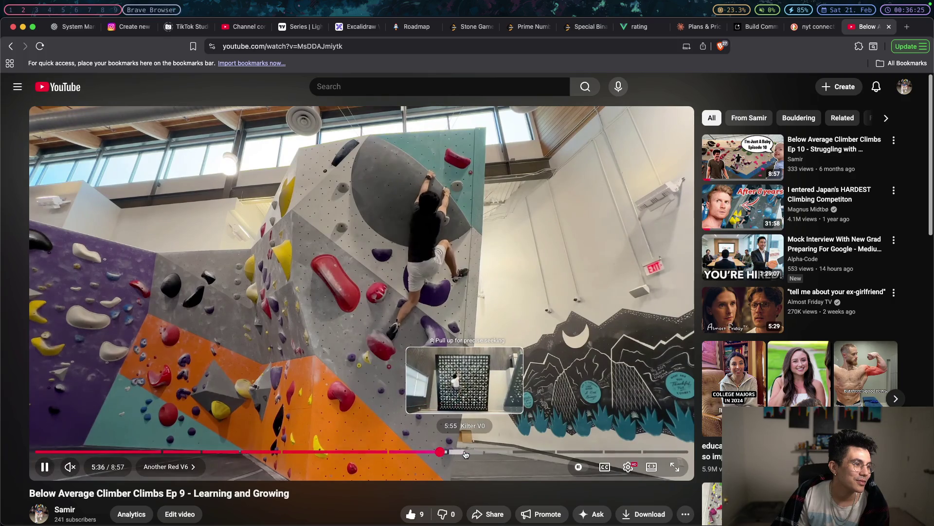
# Skip ahead to the Kilter board climbs near the end, then go back to the channel's Videos page.
pyautogui.click(505, 452)
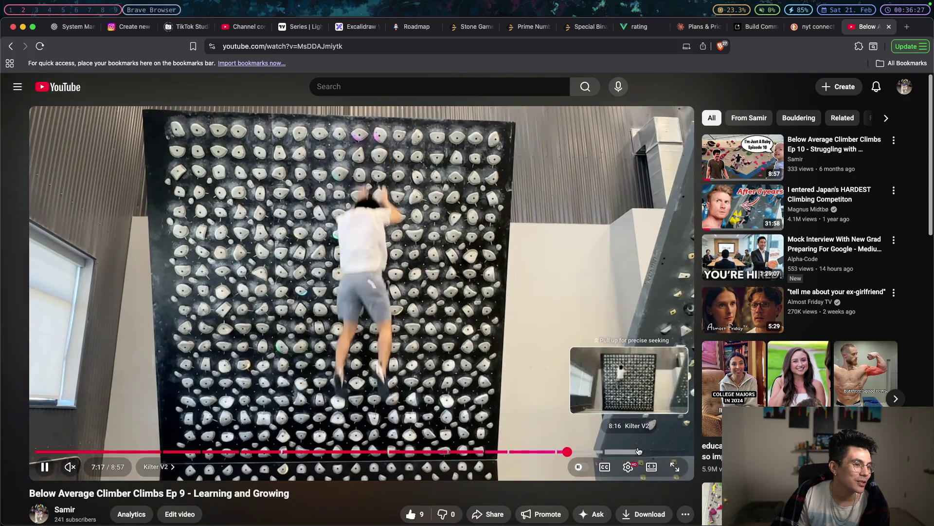
pyautogui.click(638, 452)
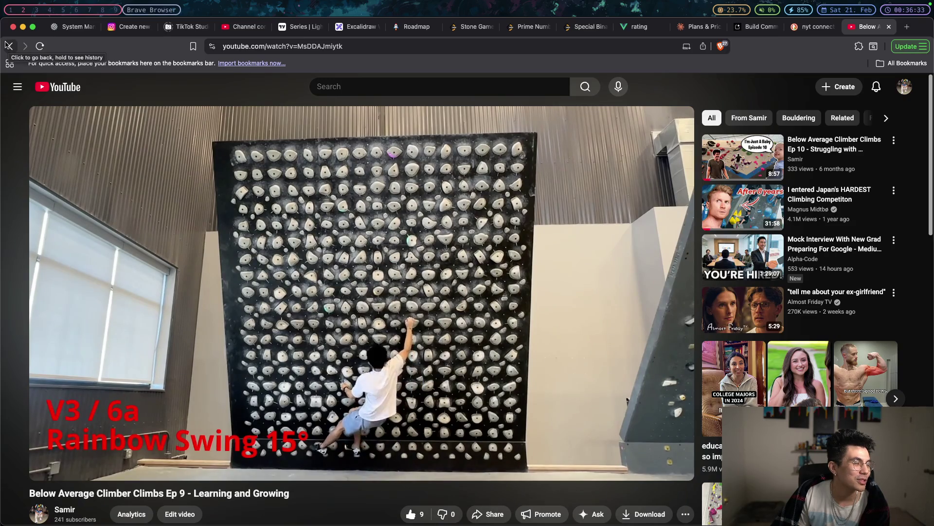
pyautogui.click(8, 47)
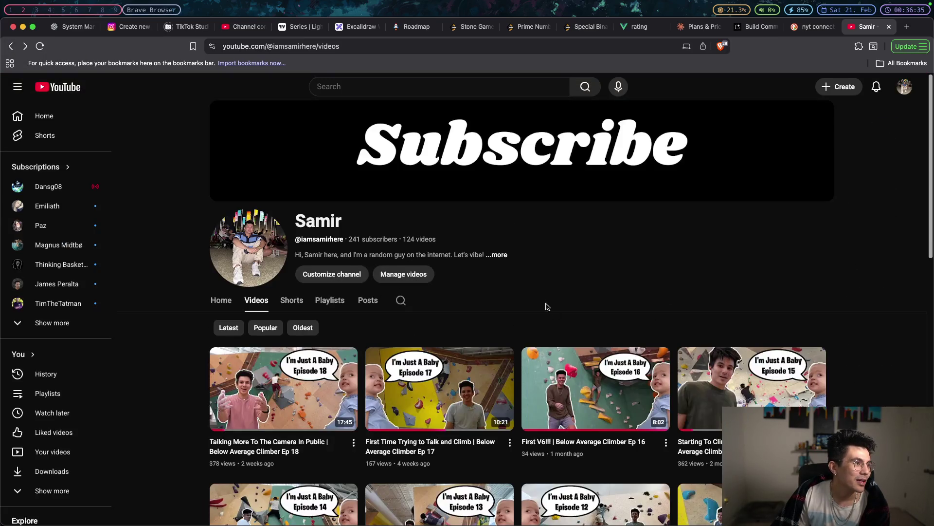
# Browse Samir's uploads (episodes 18 to 12), then close the tab to reveal the 'nyt connections' results.
pyautogui.scroll(-5, 540, 302)
pyautogui.scroll(5, 538, 298)
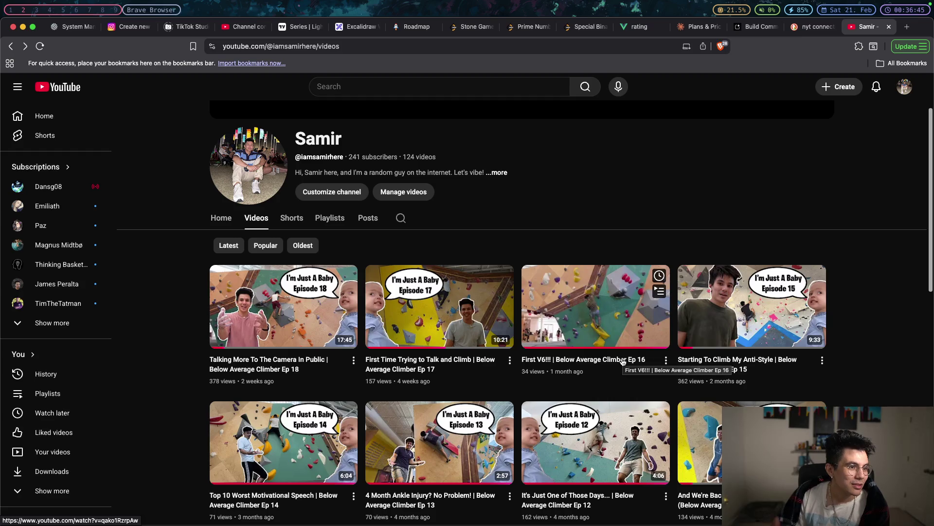
pyautogui.scroll(-1, 623, 360)
pyautogui.scroll(3, 774, 221)
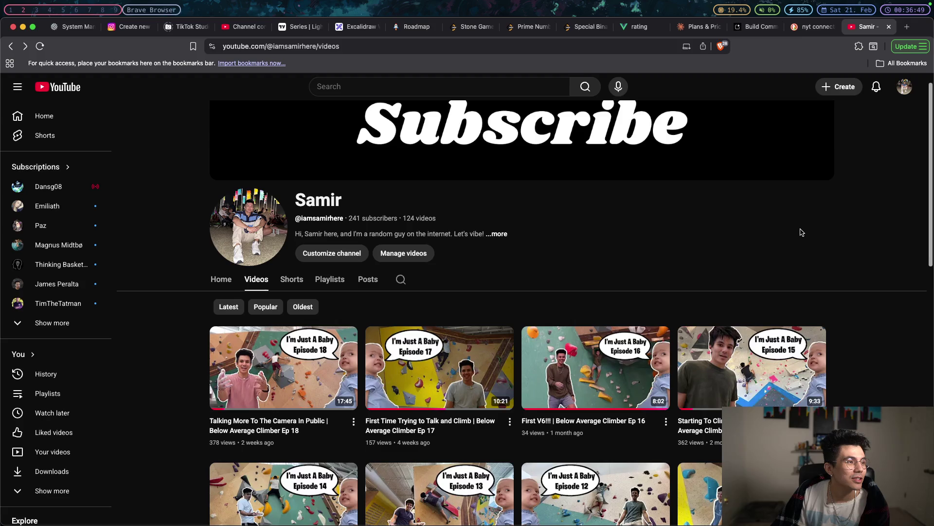
pyautogui.scroll(-12, 396, 373)
pyautogui.scroll(10, 396, 371)
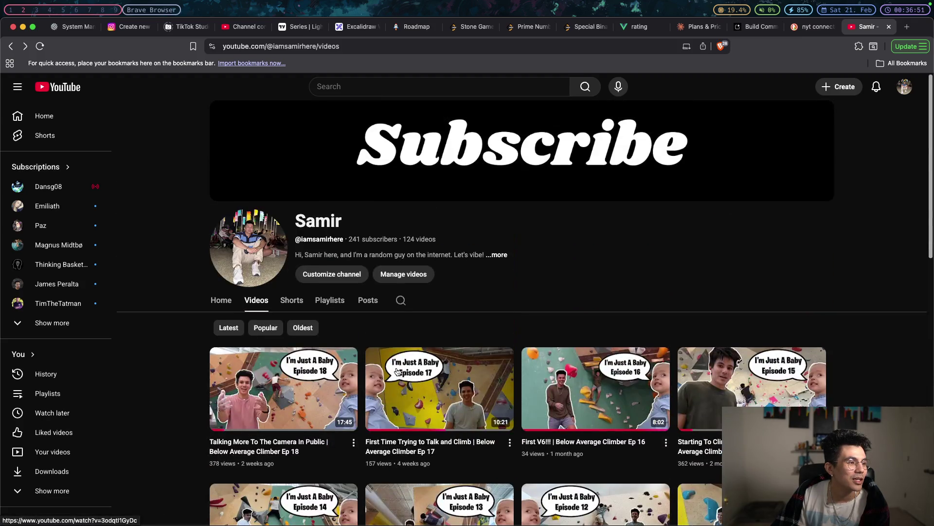
pyautogui.scroll(-10, 397, 370)
pyautogui.scroll(8, 397, 370)
pyautogui.scroll(3, 397, 369)
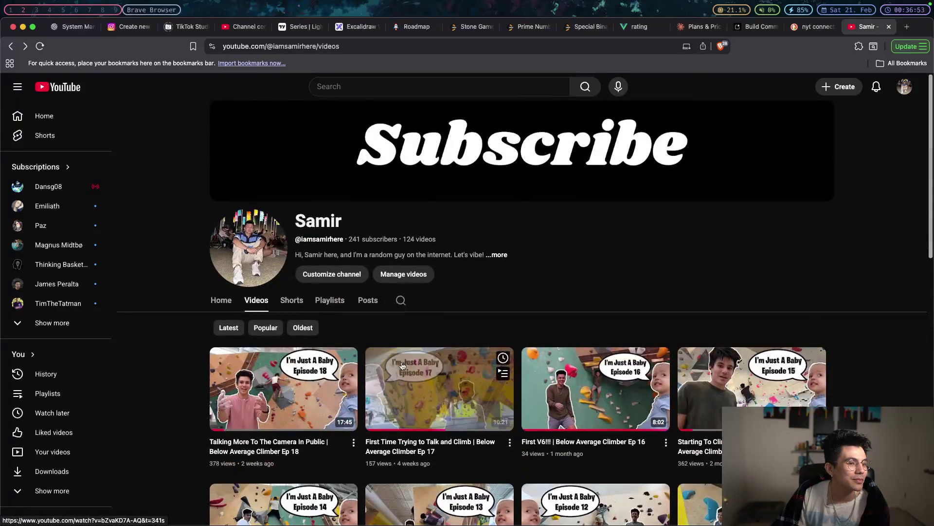
pyautogui.click(889, 28)
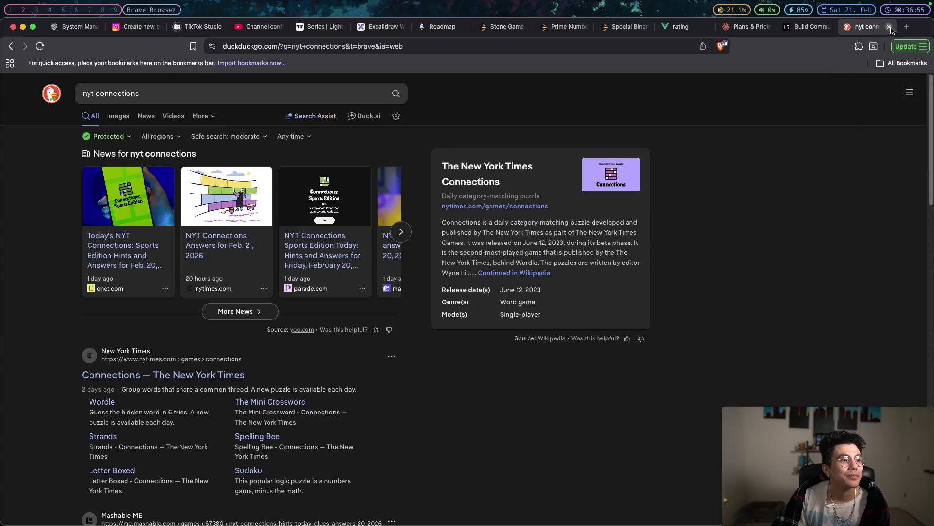
# Open the official NYT Connections page and start the February 21, 2026 puzzle, No. 986.
pyautogui.click(232, 376)
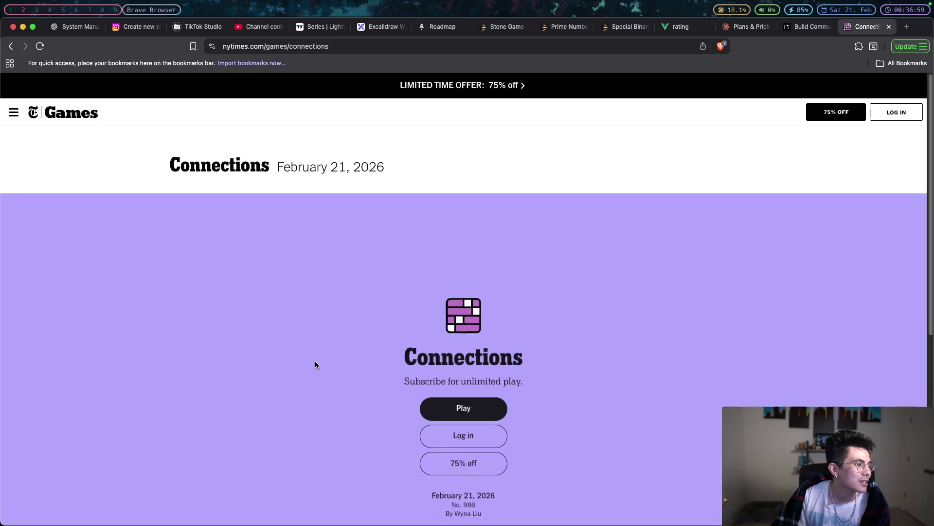
pyautogui.scroll(-2, 317, 354)
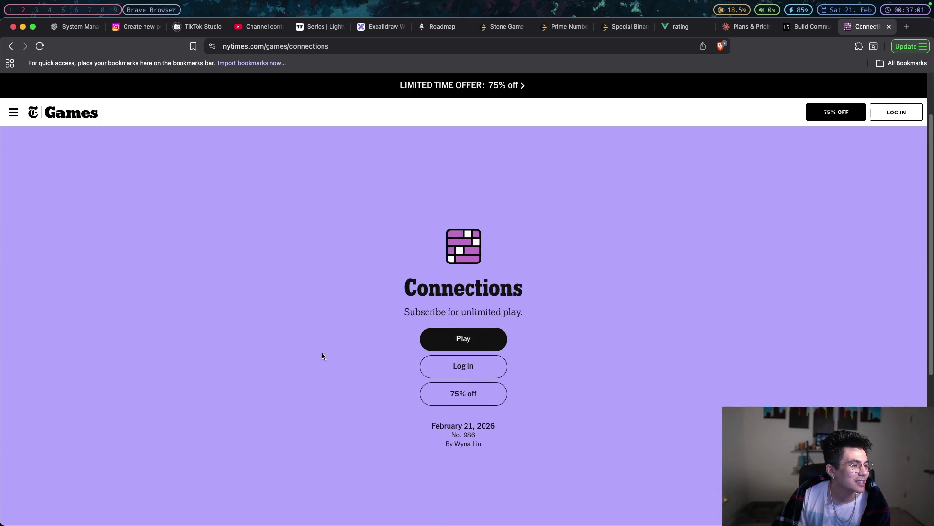
pyautogui.click(419, 340)
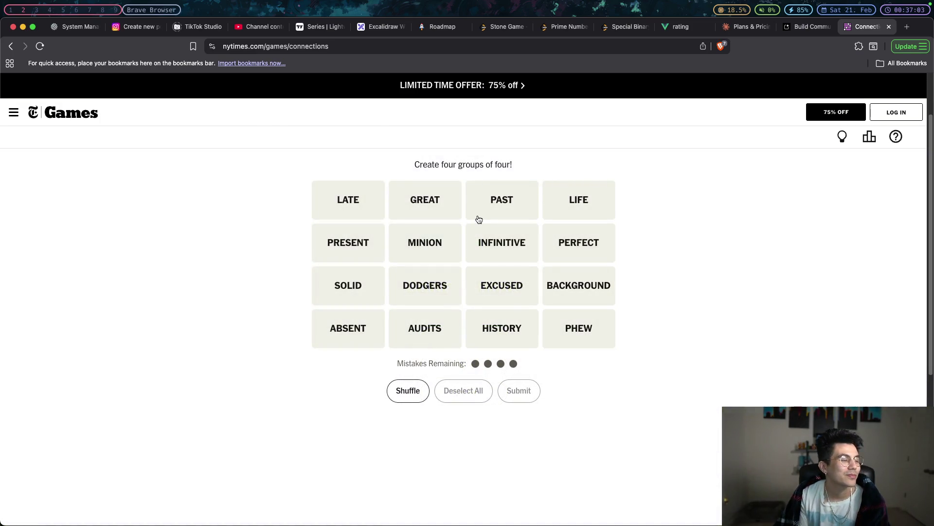
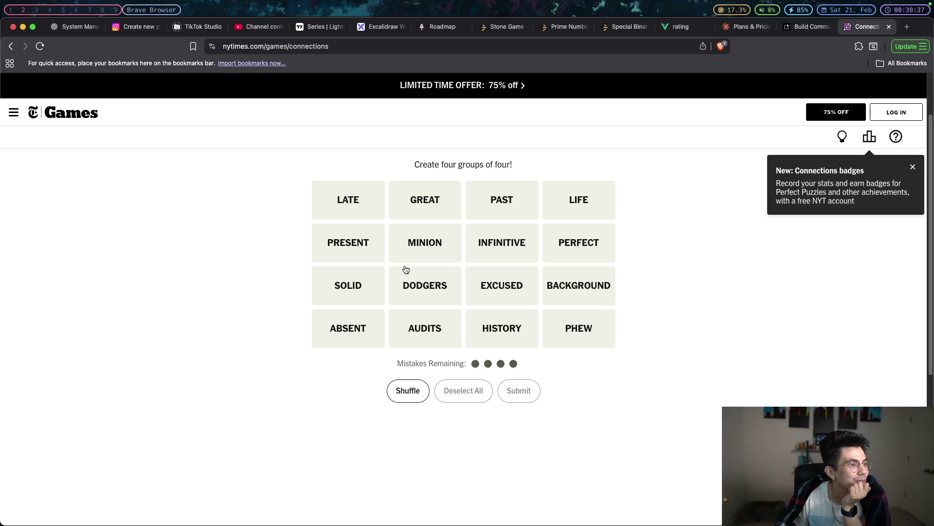
# Dismiss the Connections badges notice, then try LIFE, INFINITIVE and PAST tiles and clear them.
pyautogui.click(914, 166)
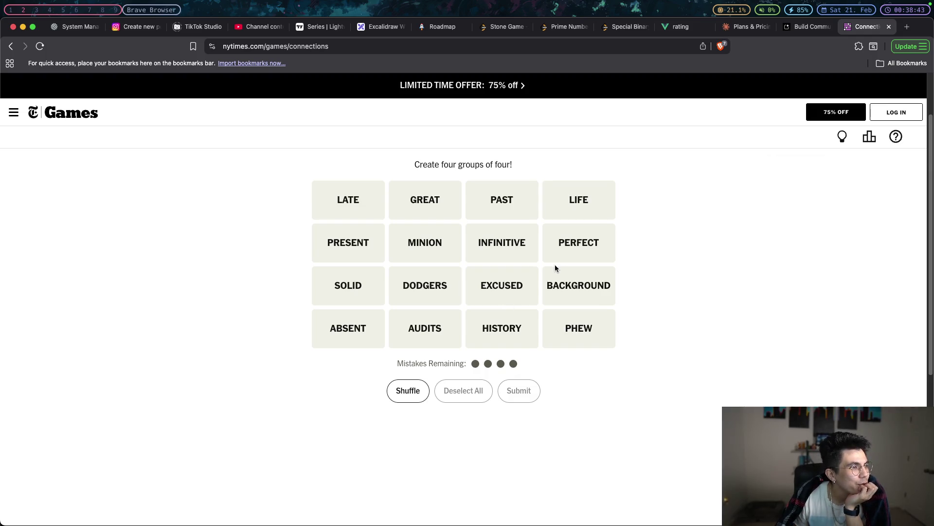
pyautogui.click(568, 204)
pyautogui.click(519, 241)
pyautogui.click(501, 205)
pyautogui.click(531, 237)
pyautogui.click(554, 209)
pyautogui.click(504, 205)
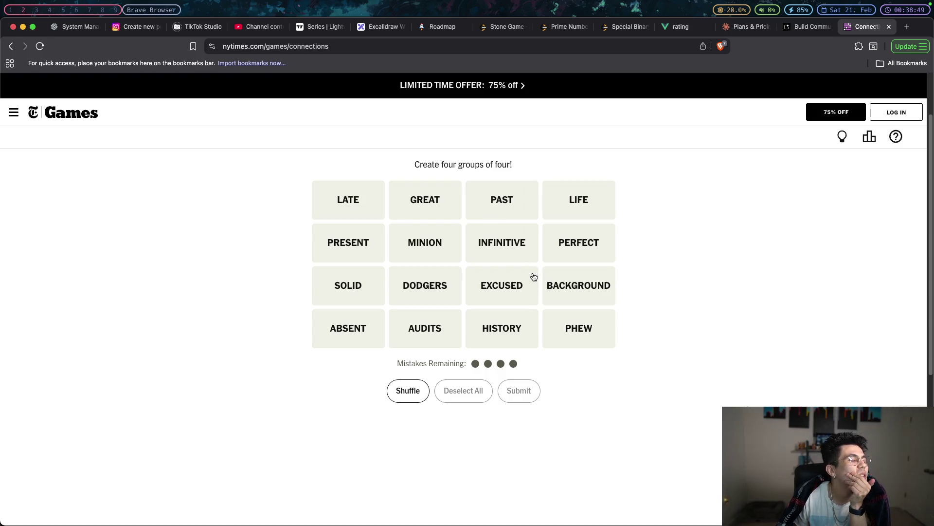
# Try ABSENT, EXCUSED and LATE as a possible group, then deselect all three.
pyautogui.click(372, 328)
pyautogui.click(483, 301)
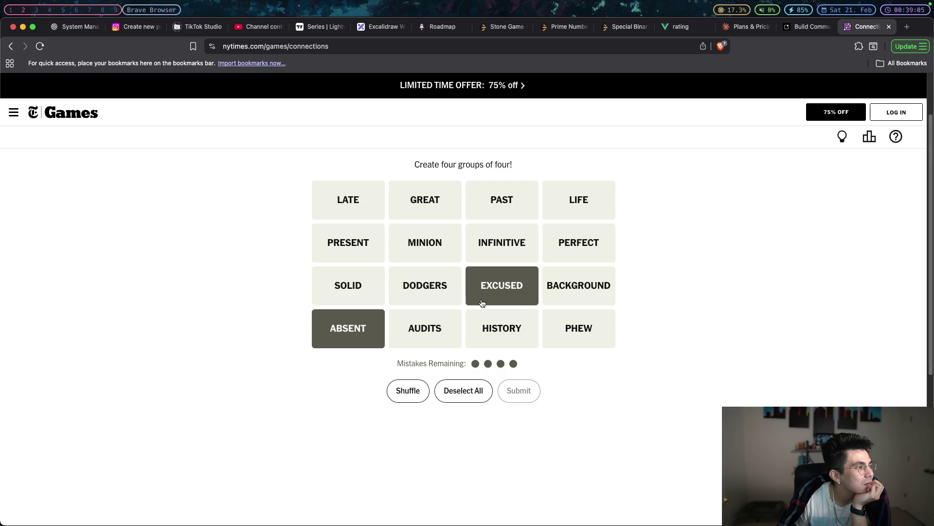
pyautogui.click(345, 212)
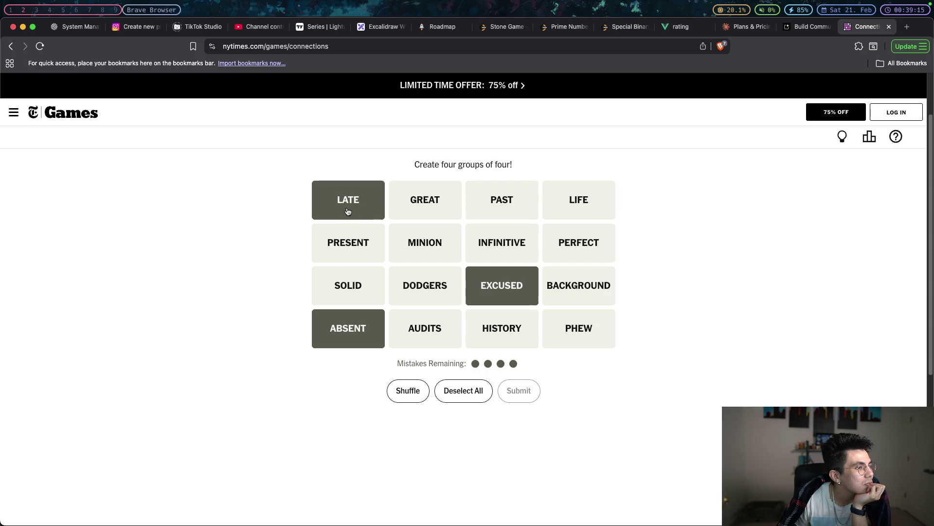
pyautogui.click(351, 210)
pyautogui.click(503, 285)
pyautogui.click(333, 340)
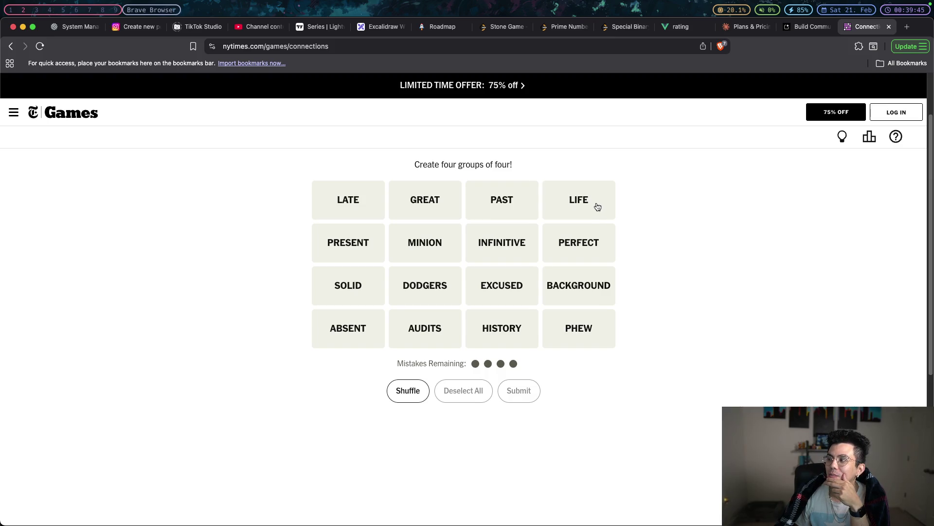
pyautogui.click(516, 202)
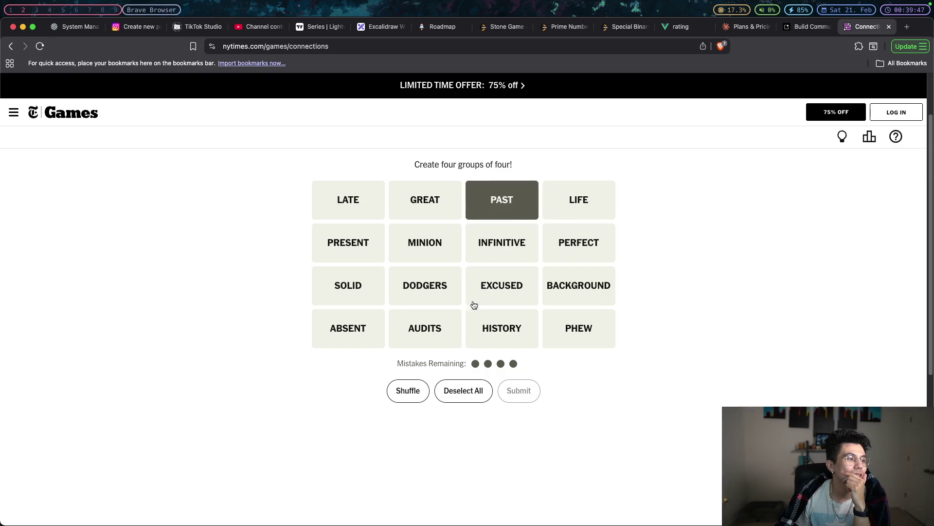
pyautogui.click(490, 332)
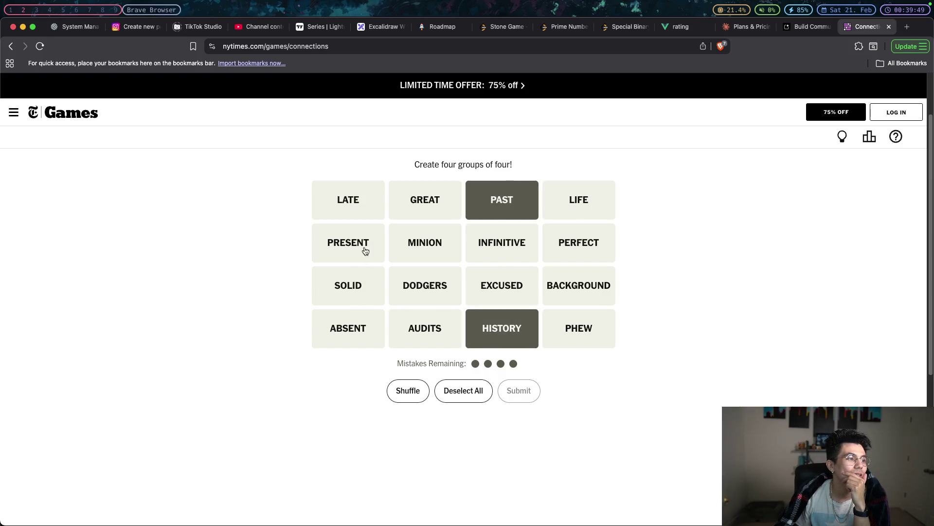
pyautogui.click(365, 323)
pyautogui.click(366, 320)
pyautogui.click(549, 291)
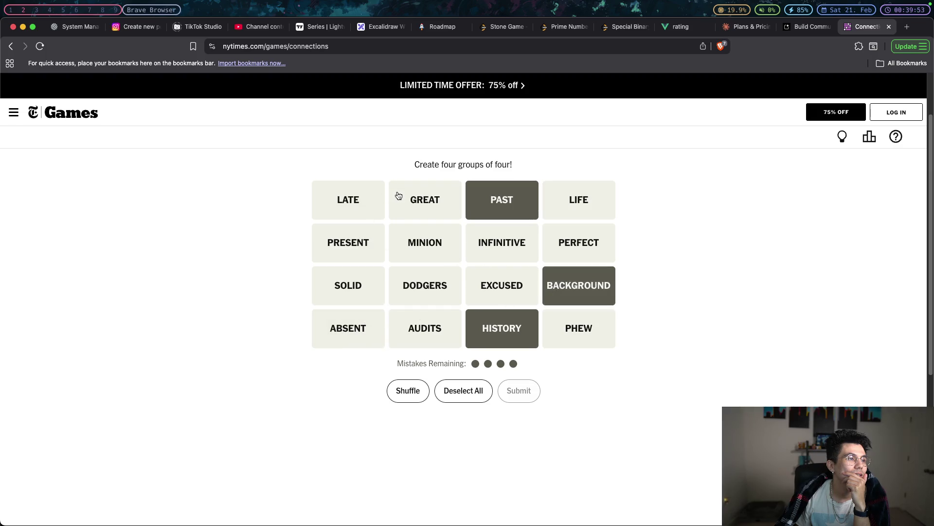
pyautogui.click(439, 327)
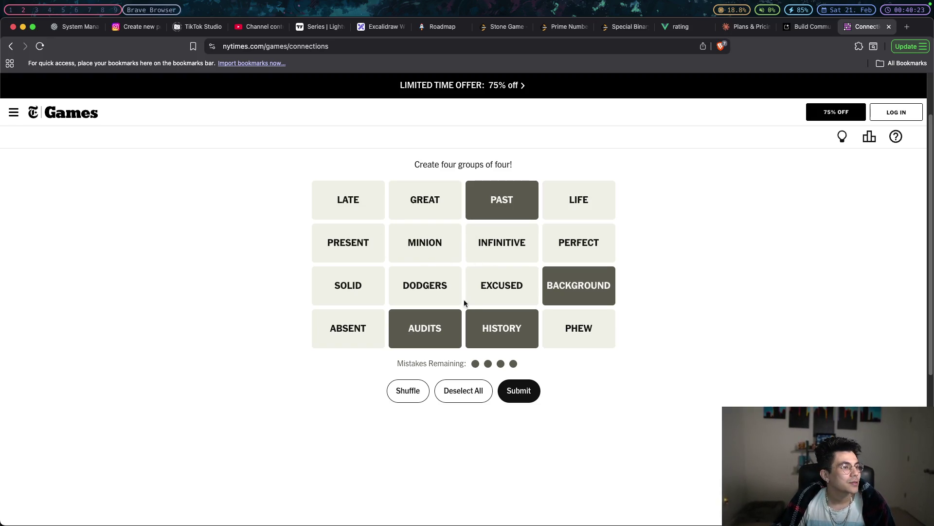
pyautogui.click(447, 322)
pyautogui.click(506, 317)
pyautogui.click(596, 273)
pyautogui.click(534, 205)
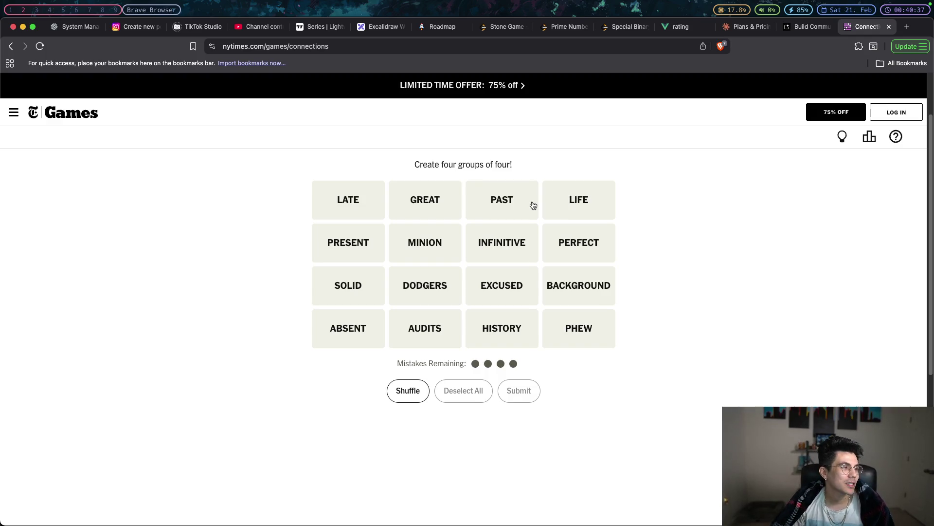
pyautogui.click(346, 202)
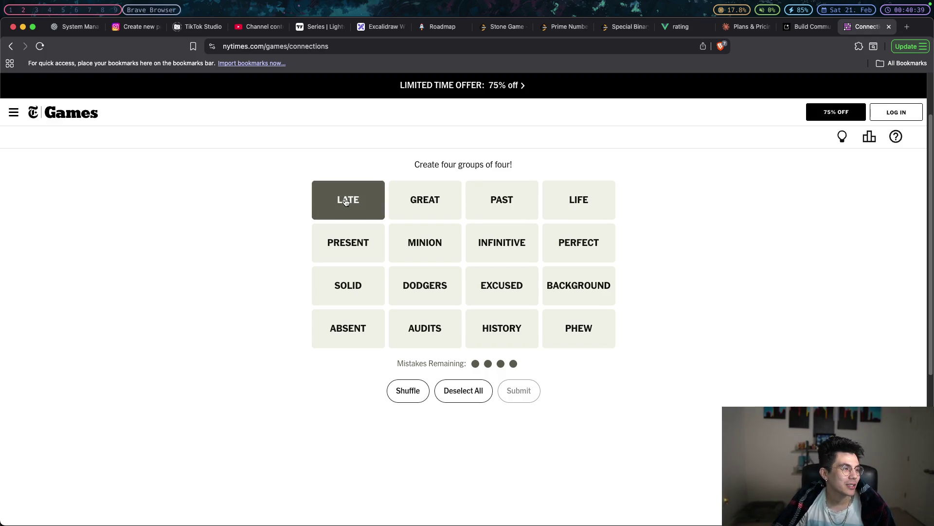
pyautogui.click(340, 336)
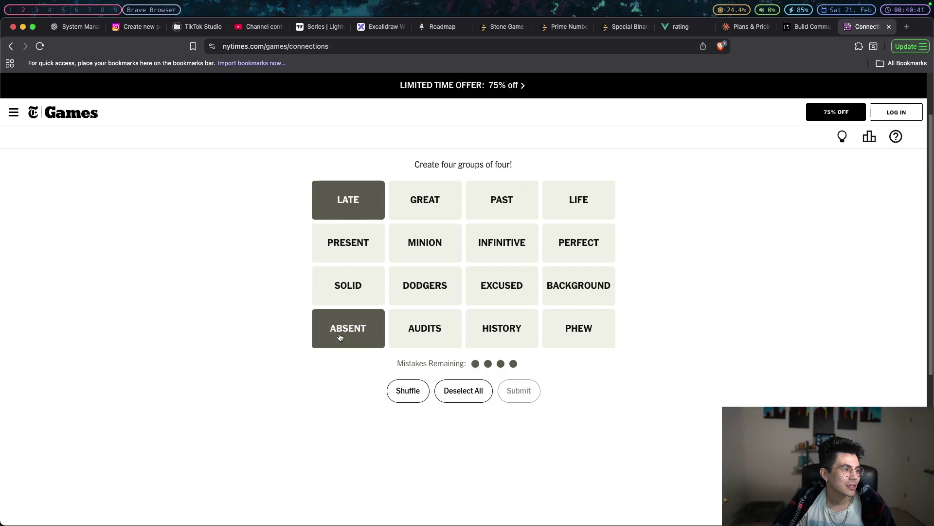
pyautogui.click(485, 293)
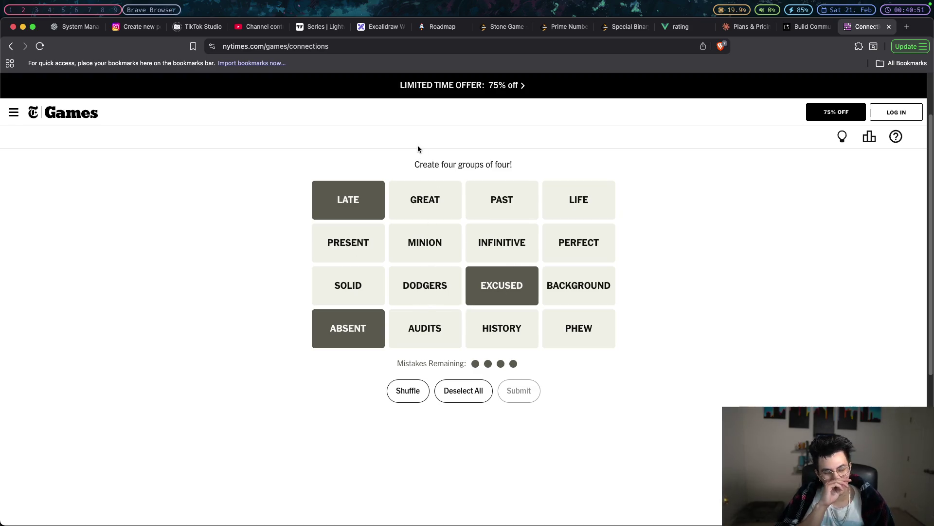
pyautogui.click(375, 202)
pyautogui.click(476, 282)
pyautogui.click(352, 327)
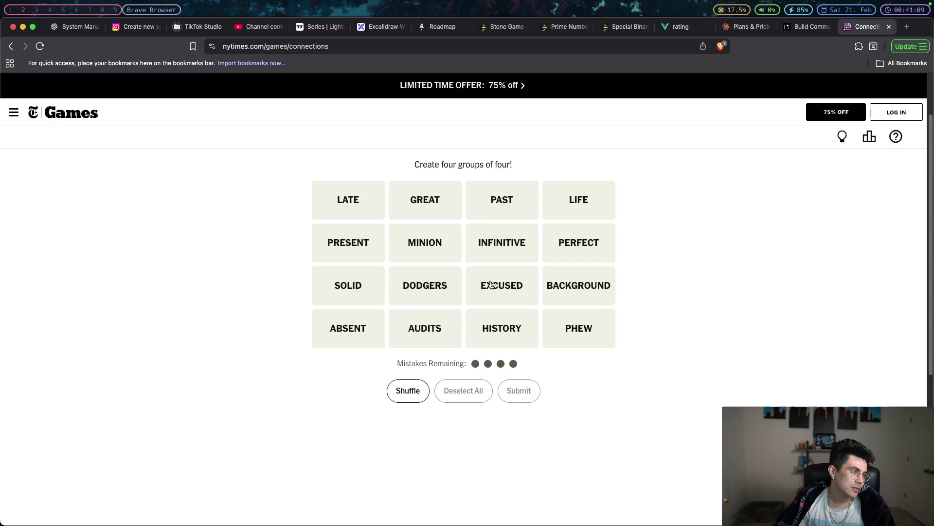
pyautogui.click(440, 284)
pyautogui.click(440, 284)
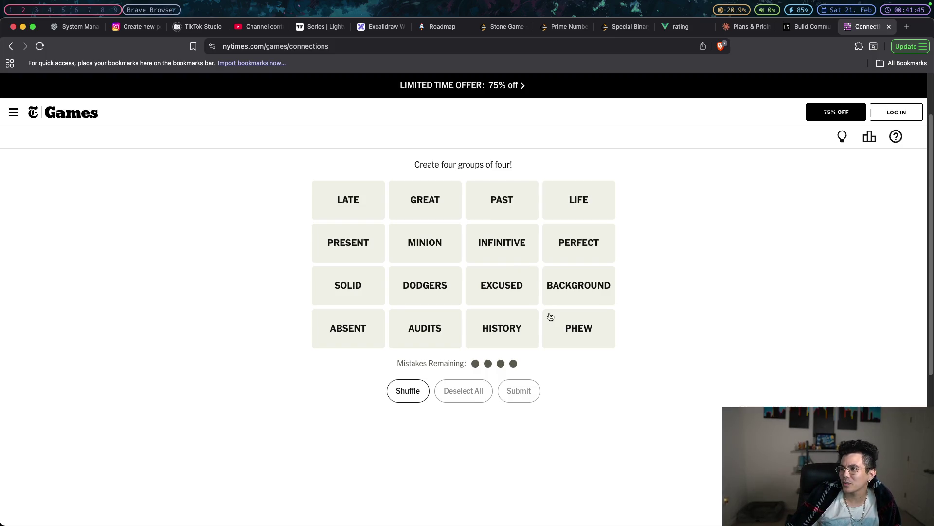
# Submit BACKGROUND, HISTORY, PAST and AUDITS as a group, which comes back one away.
pyautogui.click(586, 290)
pyautogui.click(535, 323)
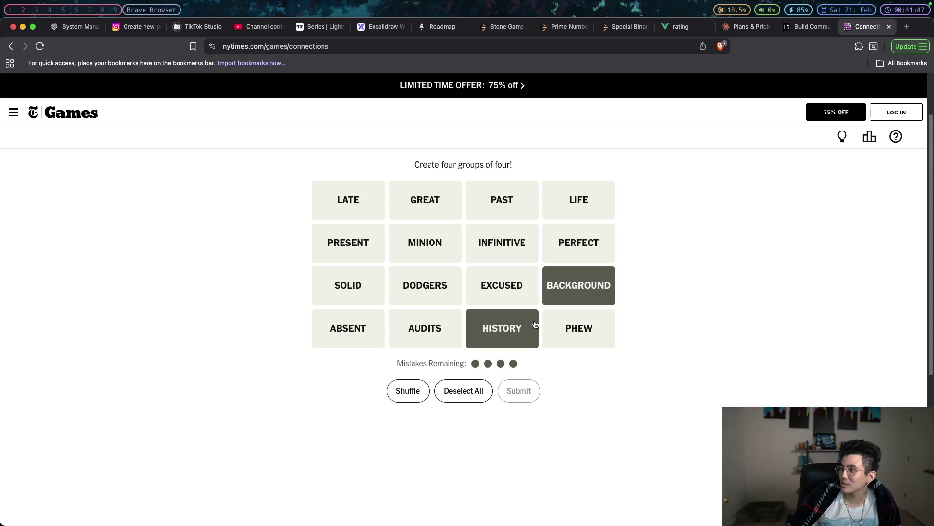
pyautogui.click(496, 202)
pyautogui.click(433, 320)
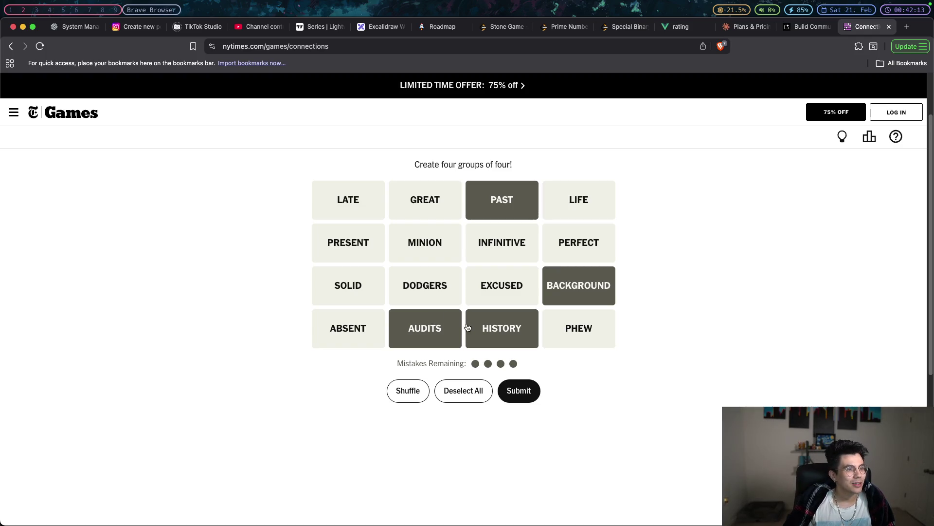
pyautogui.click(532, 392)
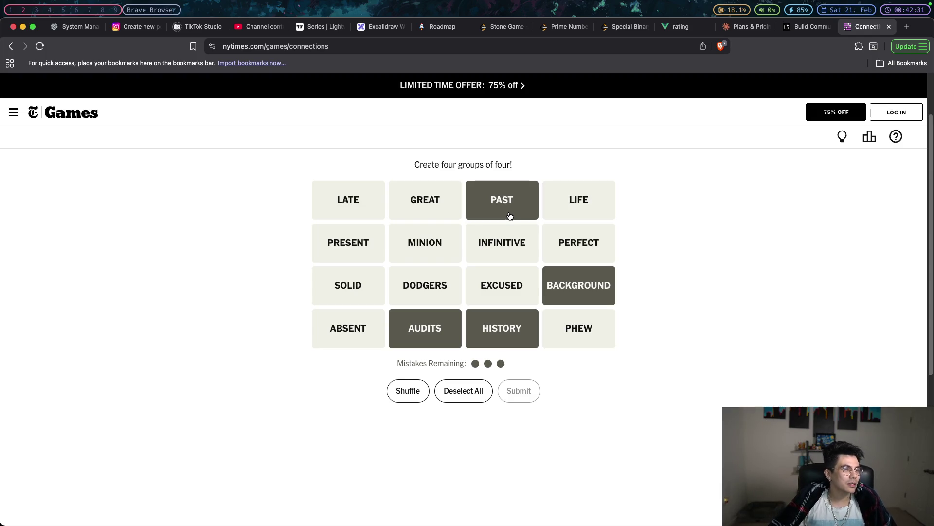
# Clear the failed guess by deselecting PAST, BACKGROUND, HISTORY and AUDITS.
pyautogui.click(511, 216)
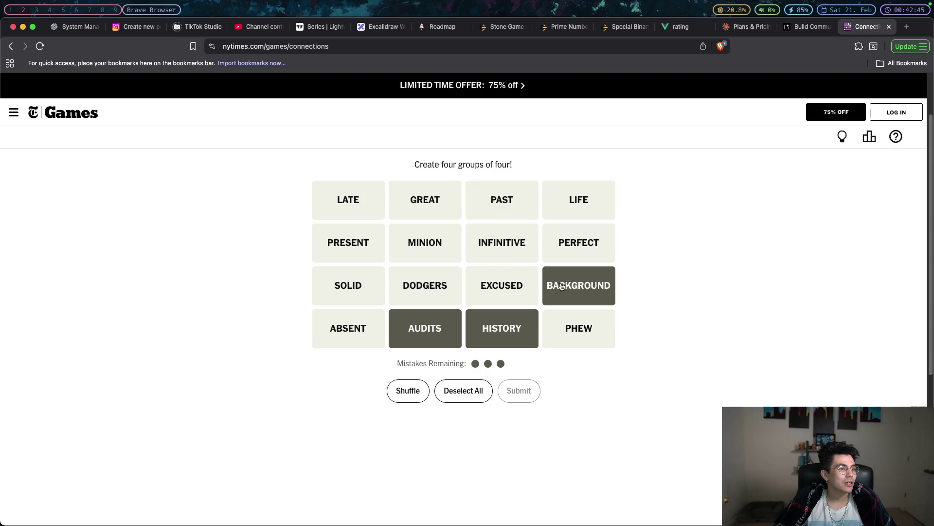
pyautogui.click(522, 211)
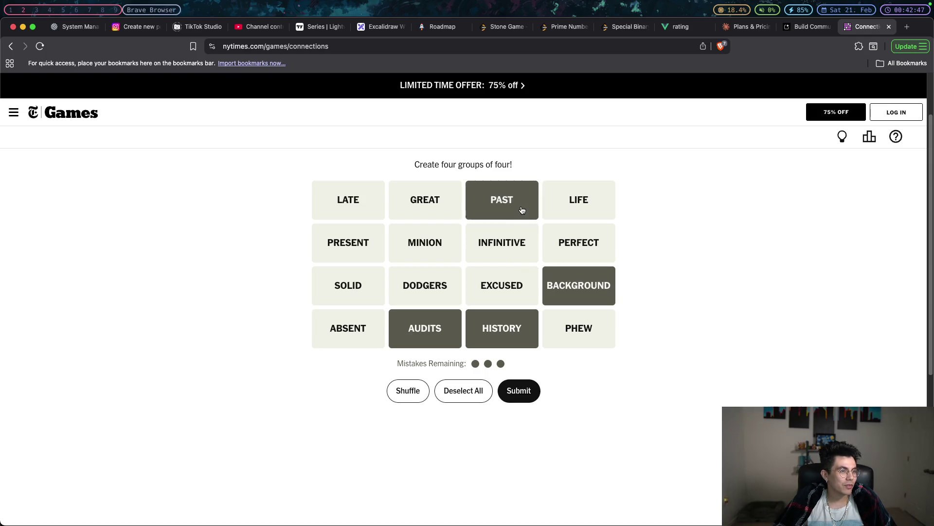
pyautogui.click(522, 210)
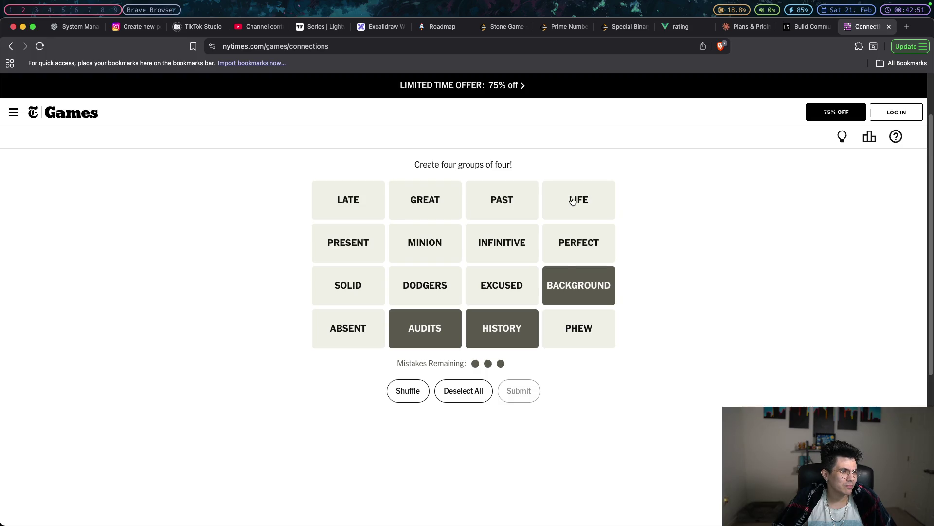
pyautogui.click(556, 287)
pyautogui.click(510, 319)
pyautogui.click(455, 323)
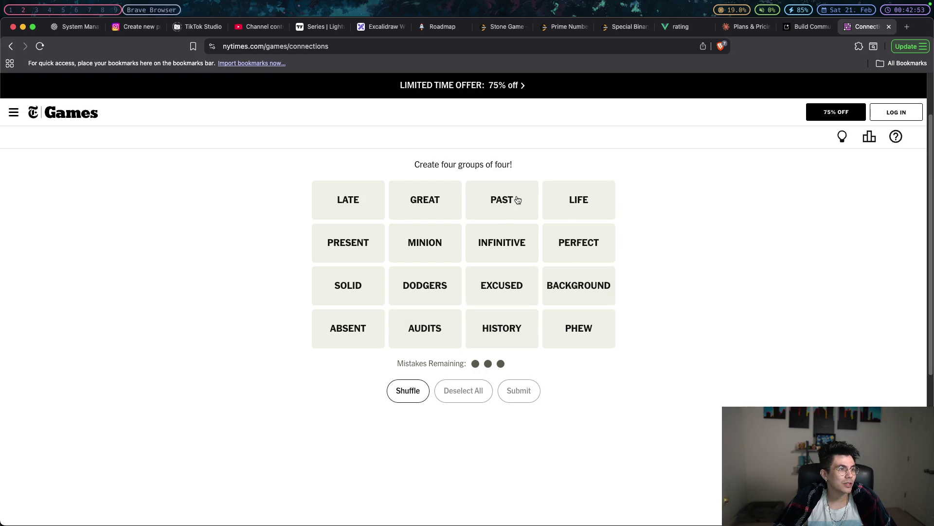
# Submit PAST, INFINITIVE, PERFECT and PRESENT as a group, then start deselecting them.
pyautogui.click(519, 199)
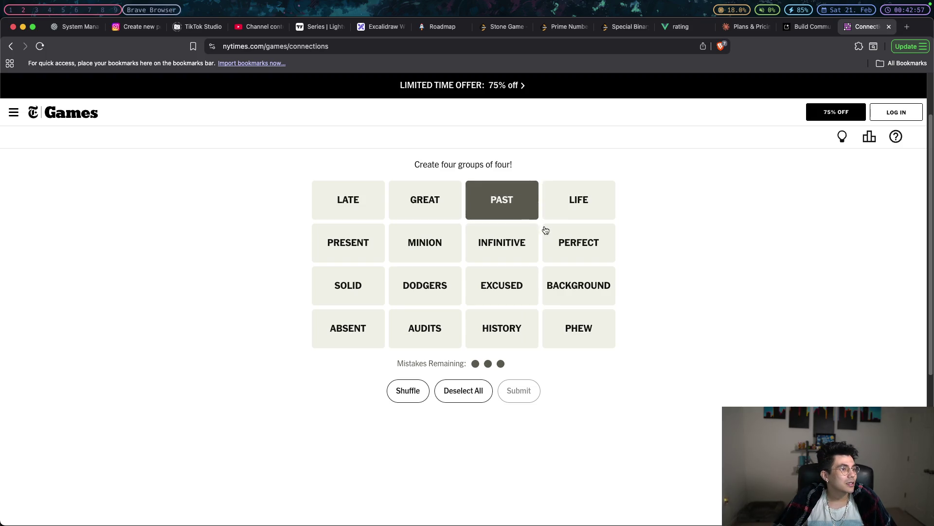
pyautogui.click(511, 255)
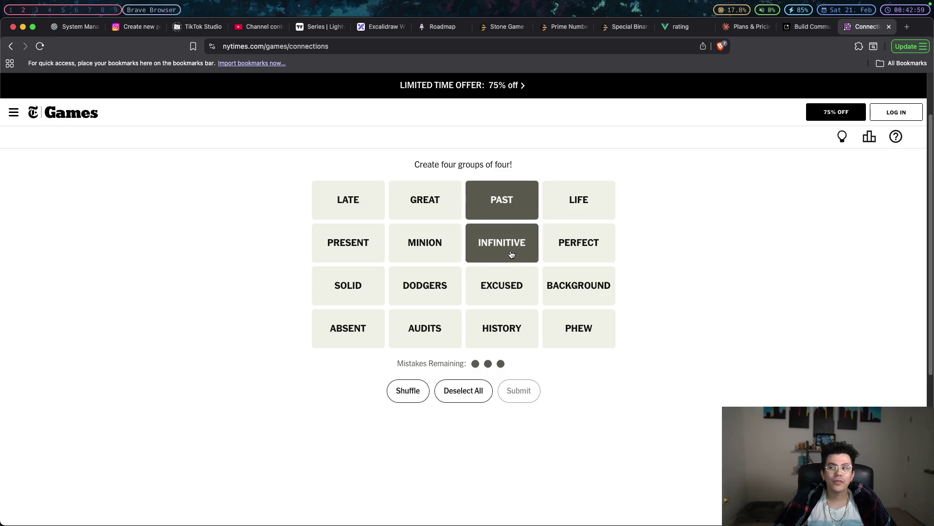
pyautogui.click(559, 250)
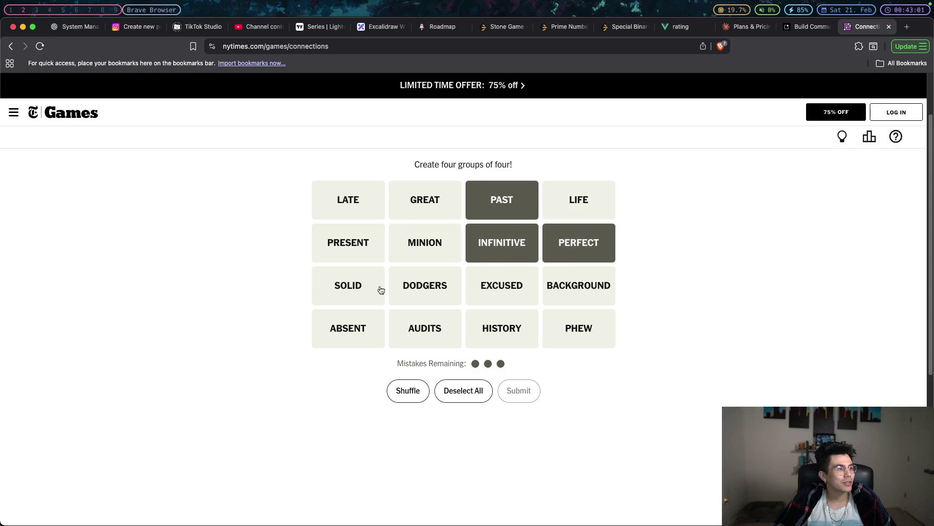
pyautogui.click(374, 240)
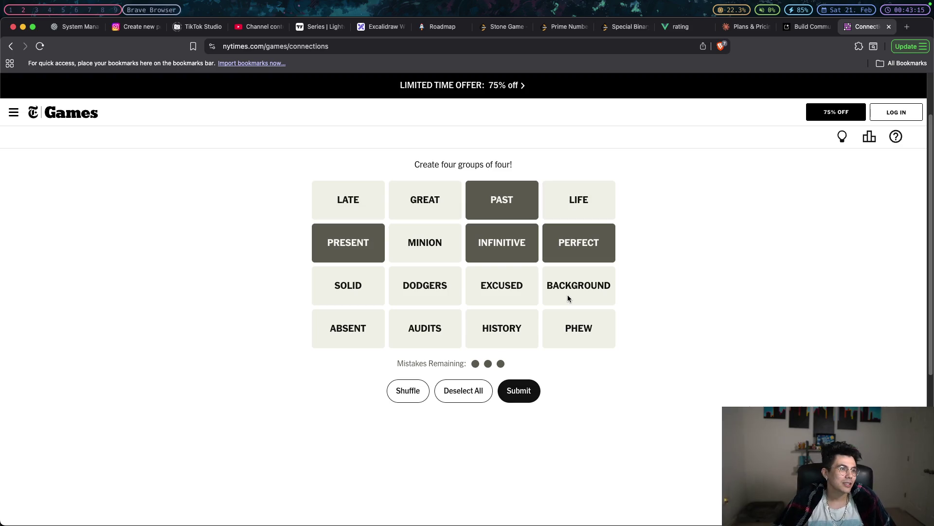
pyautogui.click(530, 388)
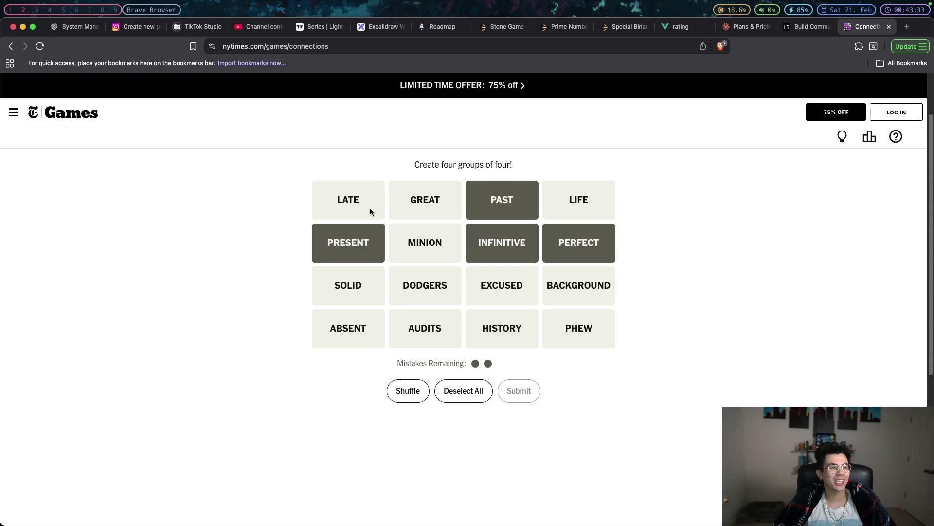
pyautogui.click(501, 207)
pyautogui.click(502, 228)
# Clear the remaining picks and select AUDITS, HISTORY, PERFECT and PAST.
pyautogui.click(563, 246)
pyautogui.click(354, 251)
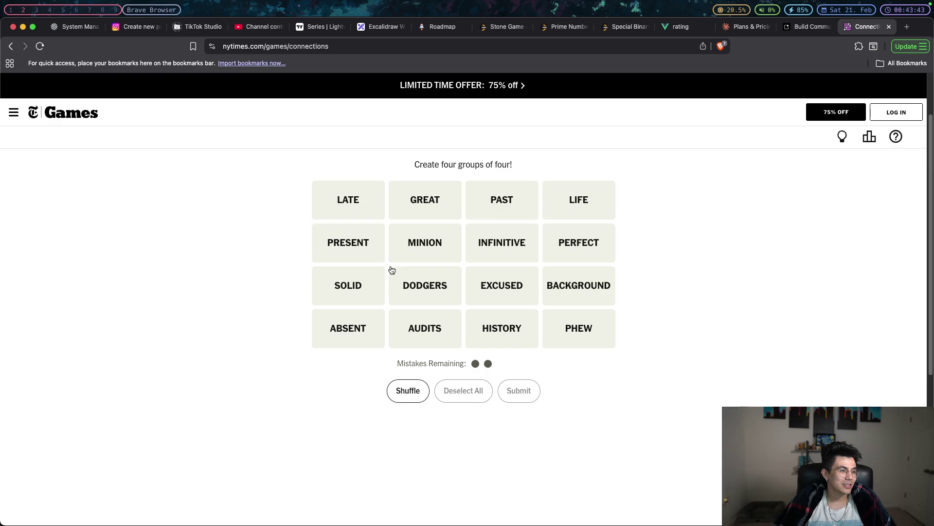
pyautogui.click(445, 318)
pyautogui.click(505, 330)
pyautogui.click(567, 246)
pyautogui.click(533, 206)
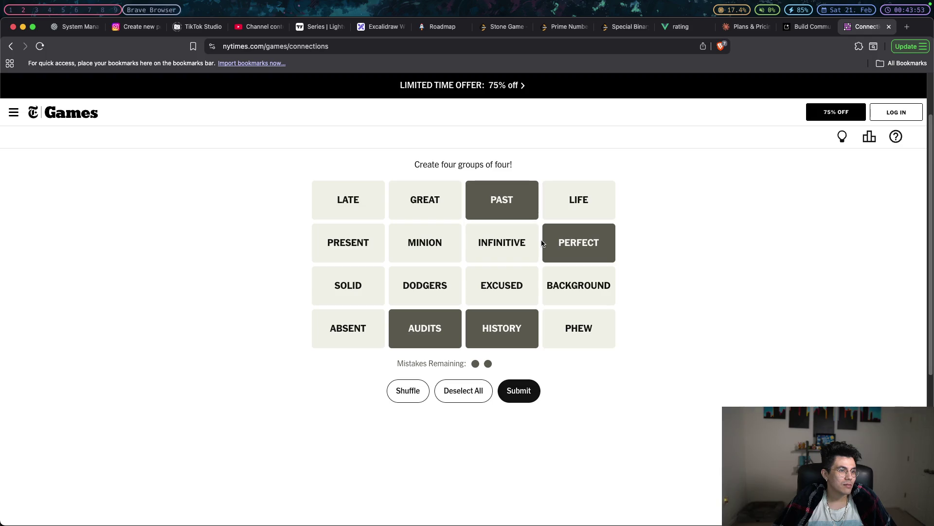
# Swap PERFECT for BACKGROUND, leaving PAST, BACKGROUND, AUDITS and HISTORY selected.
pyautogui.click(502, 204)
pyautogui.click(578, 274)
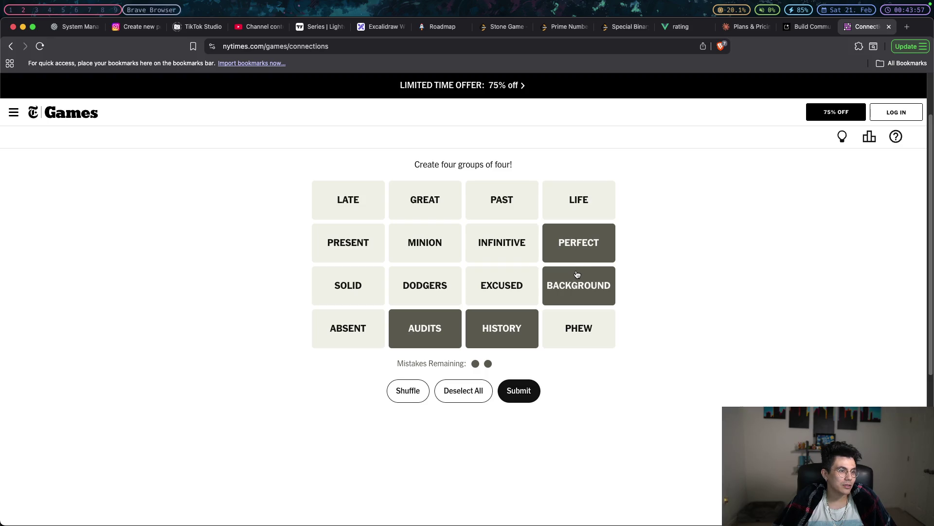
pyautogui.click(578, 274)
pyautogui.click(581, 248)
pyautogui.click(580, 278)
pyautogui.click(534, 200)
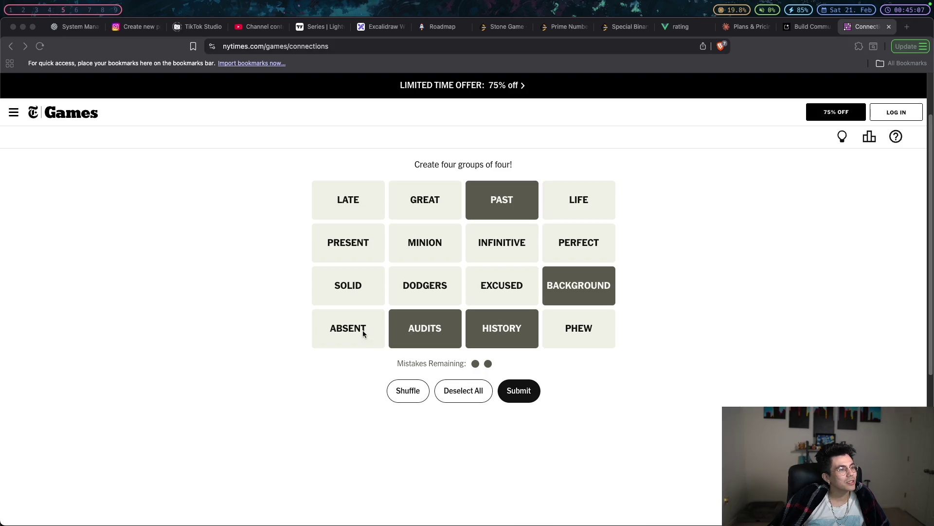
# Deselect AUDITS, HISTORY, BACKGROUND and PAST.
pyautogui.click(437, 324)
pyautogui.click(510, 322)
pyautogui.click(548, 273)
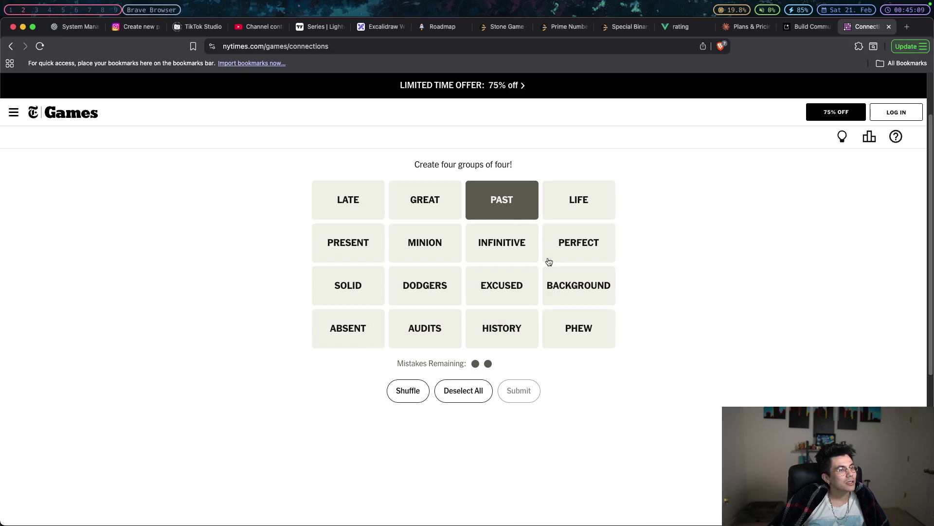
pyautogui.click(502, 204)
# Submit ABSENT, EXCUSED, LATE and PRESENT, solving the Attendance Status group.
pyautogui.click(348, 336)
pyautogui.click(500, 286)
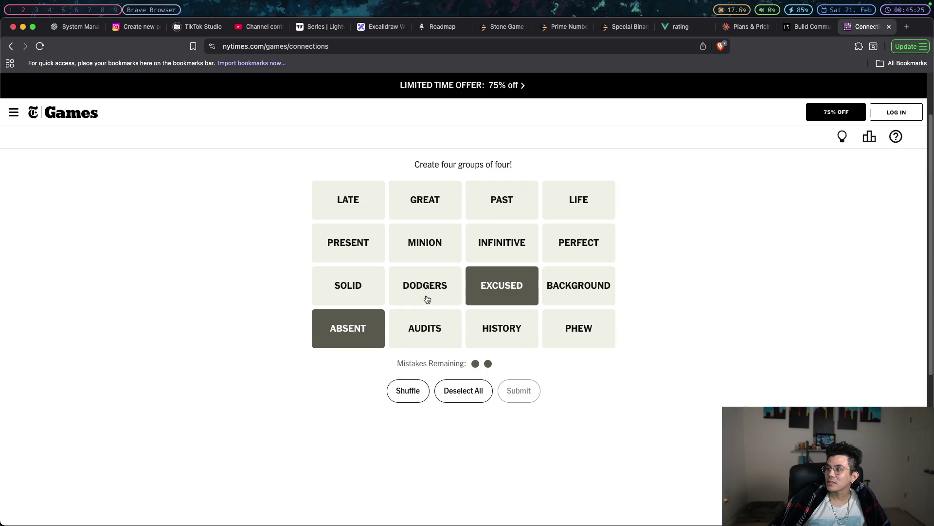
pyautogui.click(362, 210)
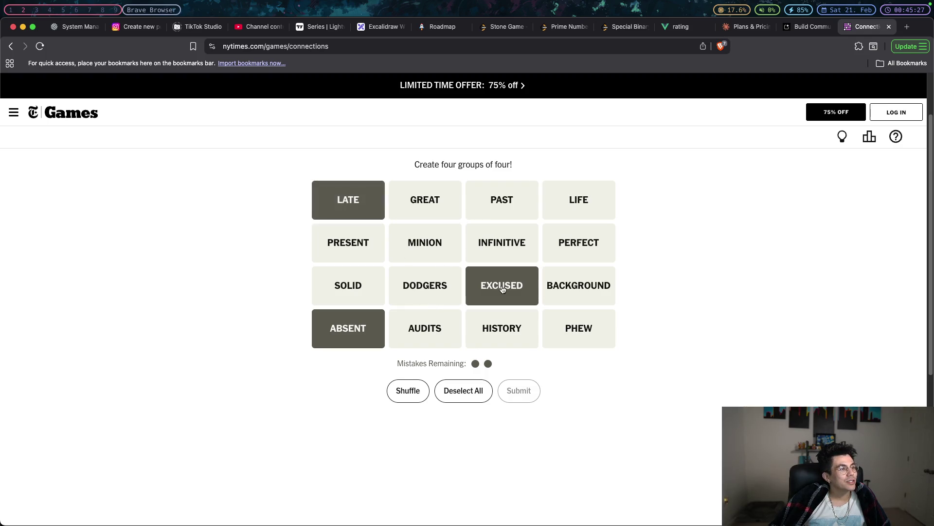
pyautogui.click(359, 245)
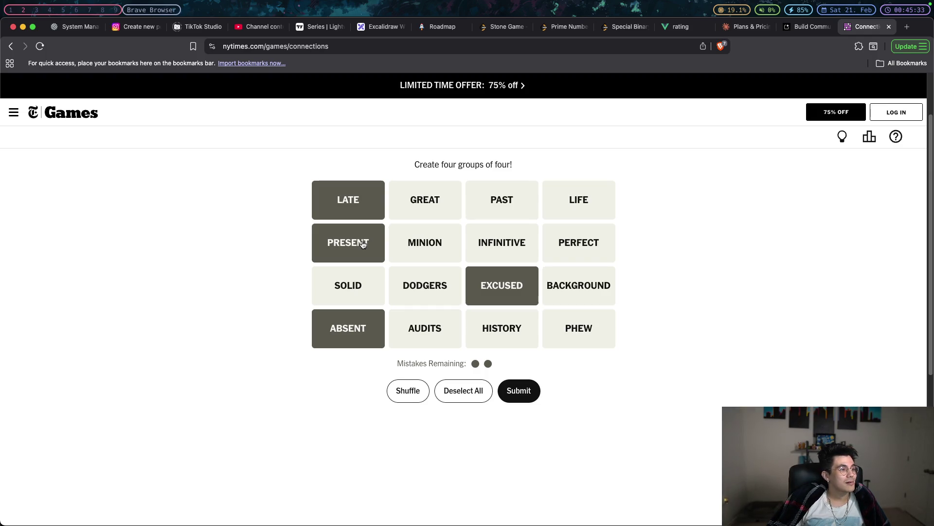
pyautogui.click(361, 259)
pyautogui.click(361, 259)
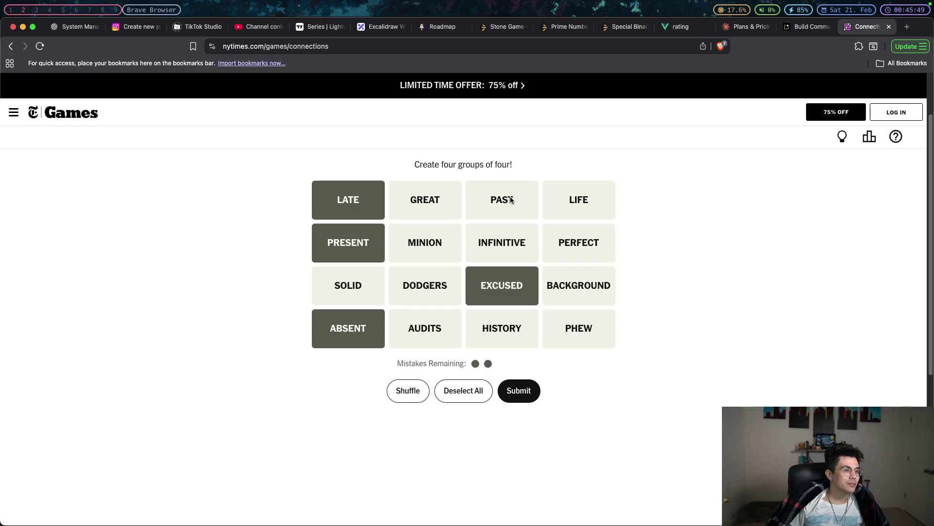
pyautogui.click(525, 389)
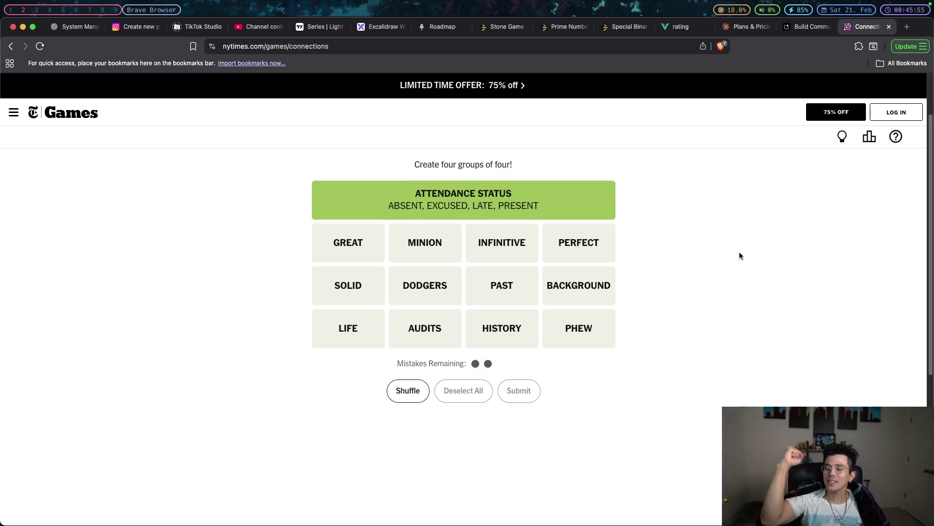
pyautogui.click(894, 138)
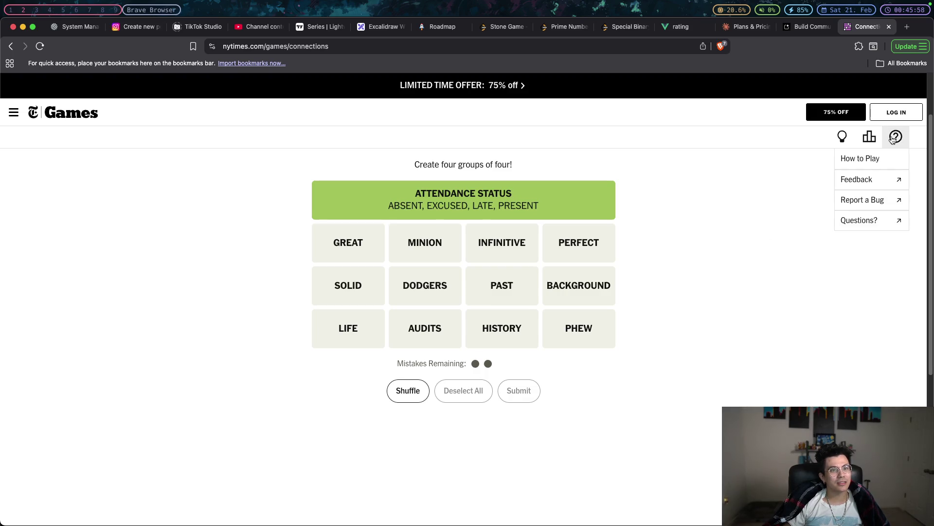
pyautogui.click(886, 163)
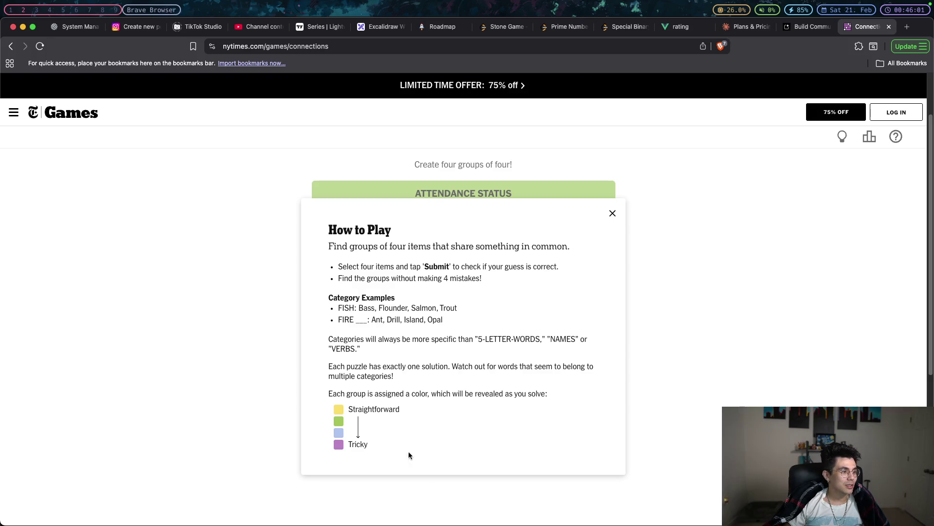
pyautogui.click(612, 213)
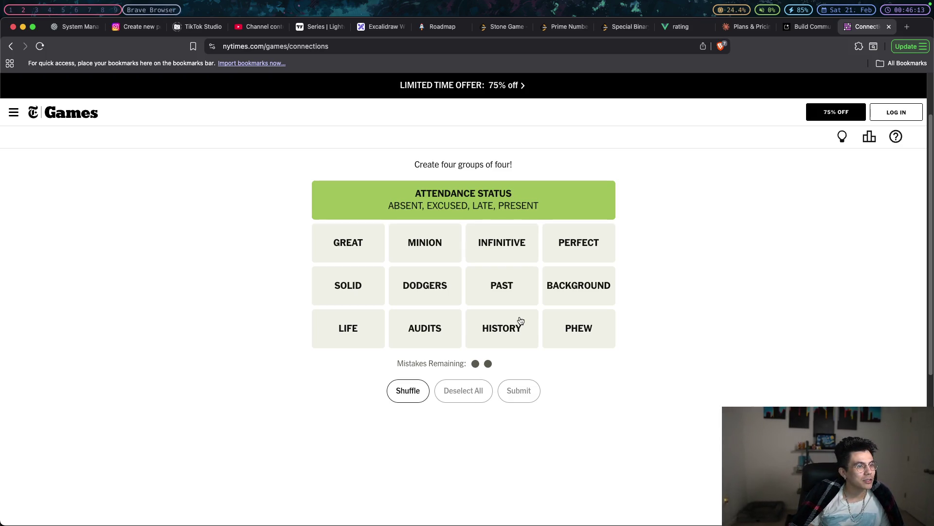
pyautogui.click(564, 294)
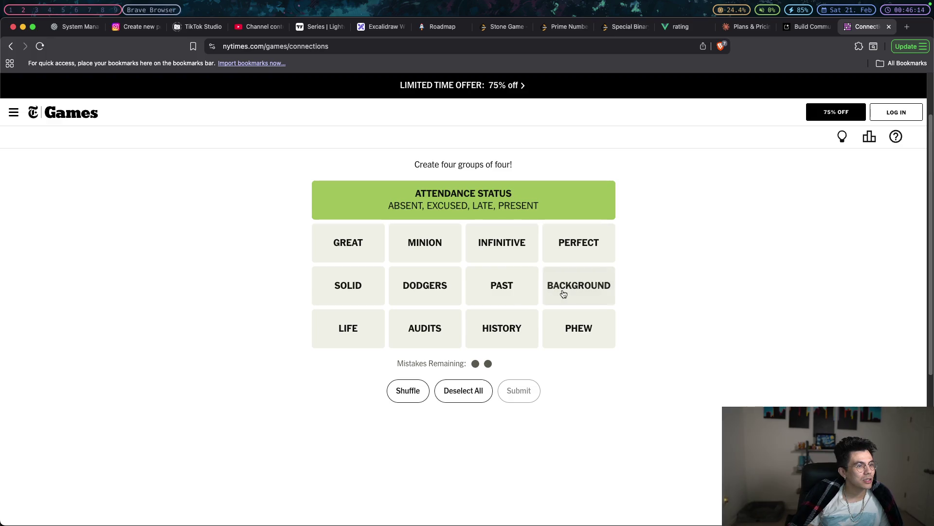
# Build the guess BACKGROUND, HISTORY, PAST and LIFE, dropping AUDITS, then open a new tab.
pyautogui.click(506, 330)
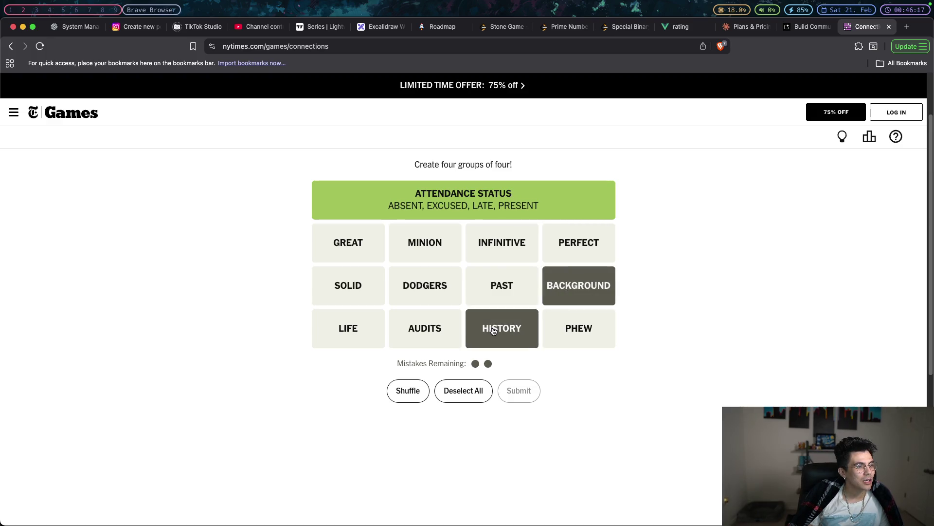
pyautogui.click(433, 334)
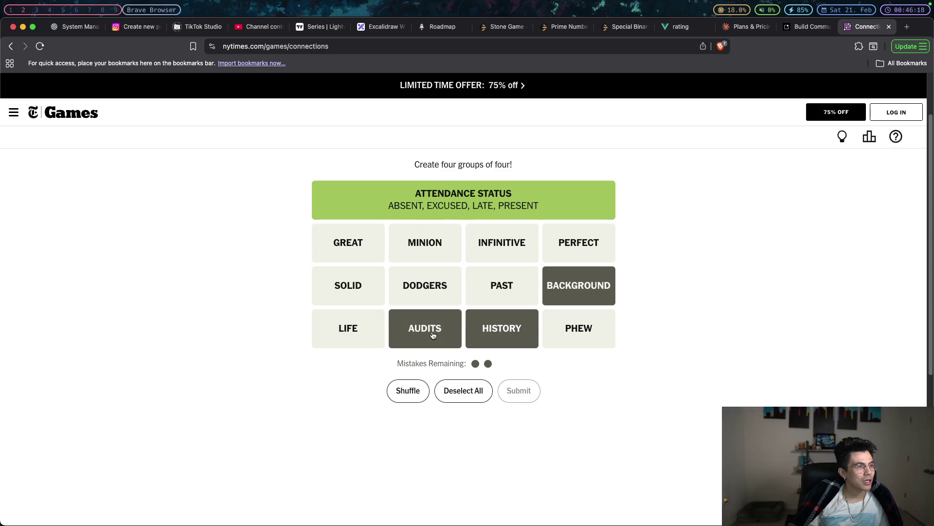
pyautogui.click(510, 295)
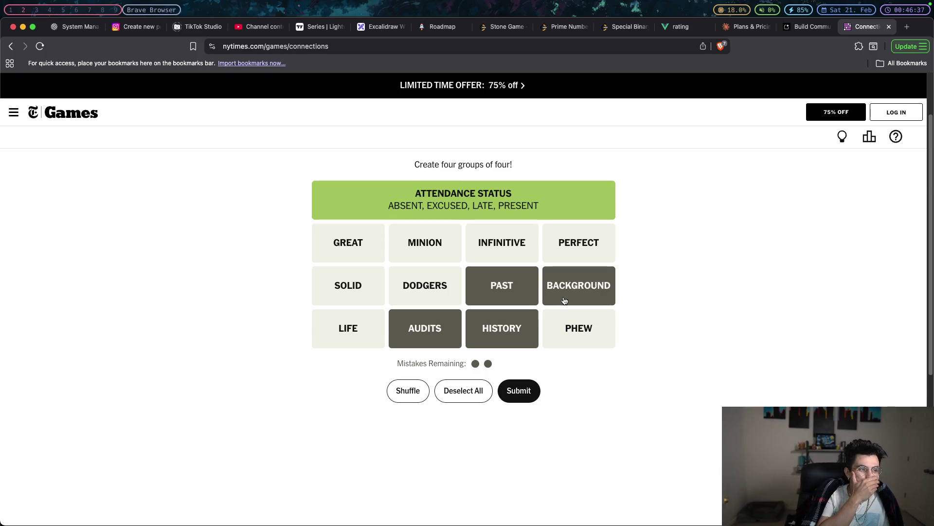
pyautogui.click(506, 298)
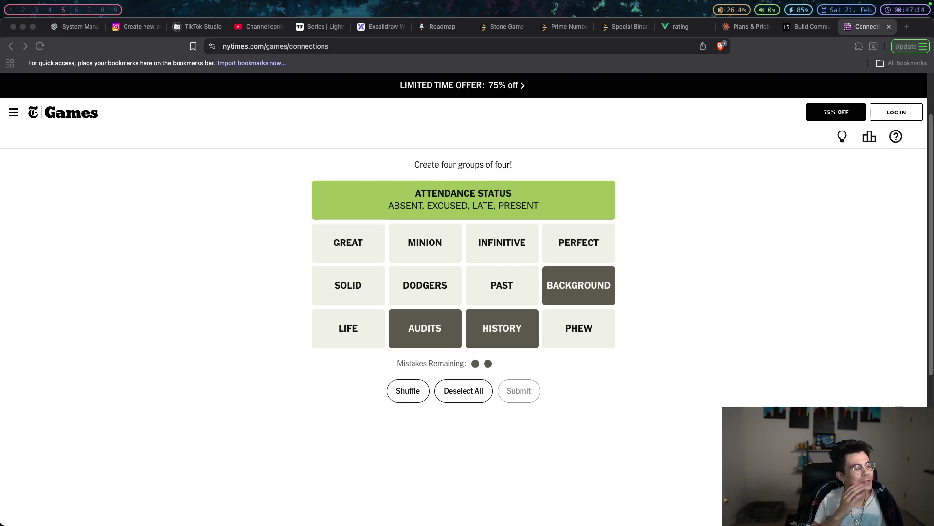
pyautogui.click(438, 325)
pyautogui.click(496, 297)
pyautogui.click(374, 320)
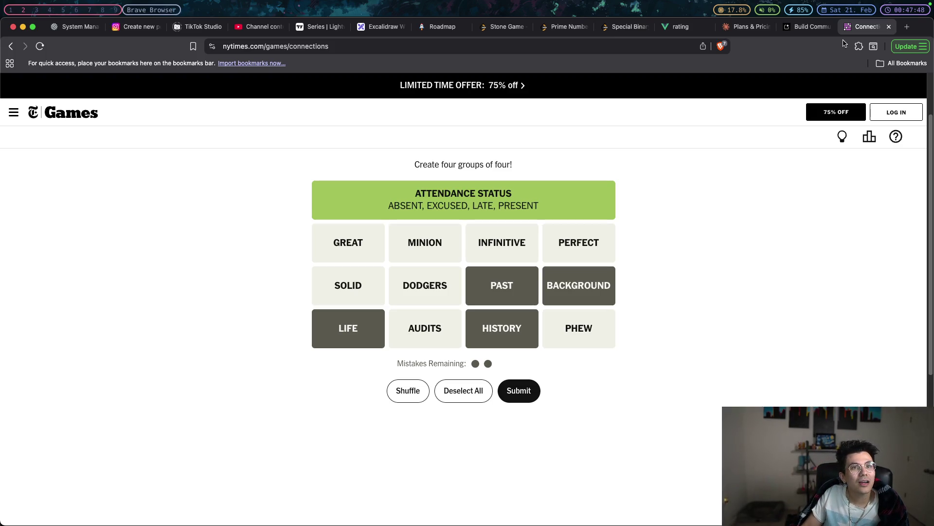
pyautogui.click(906, 29)
pyautogui.write('phew')
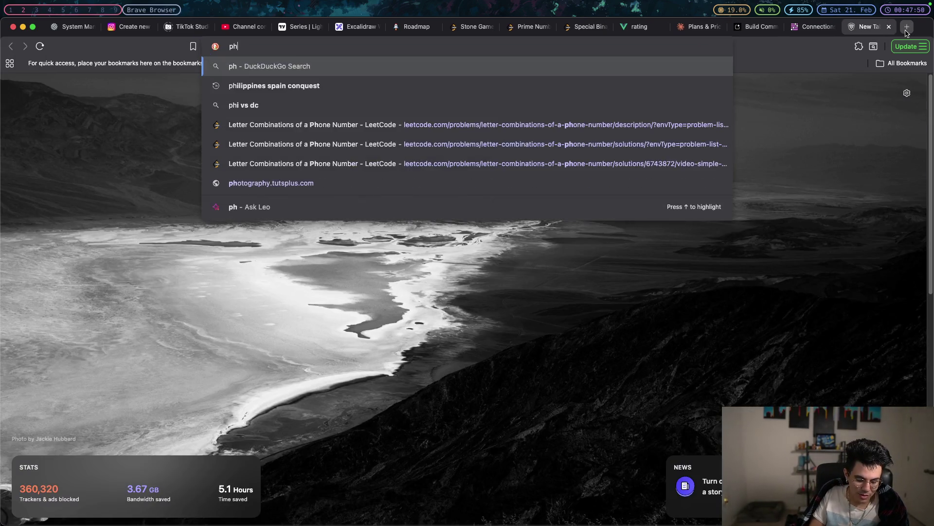
pyautogui.press('Return')
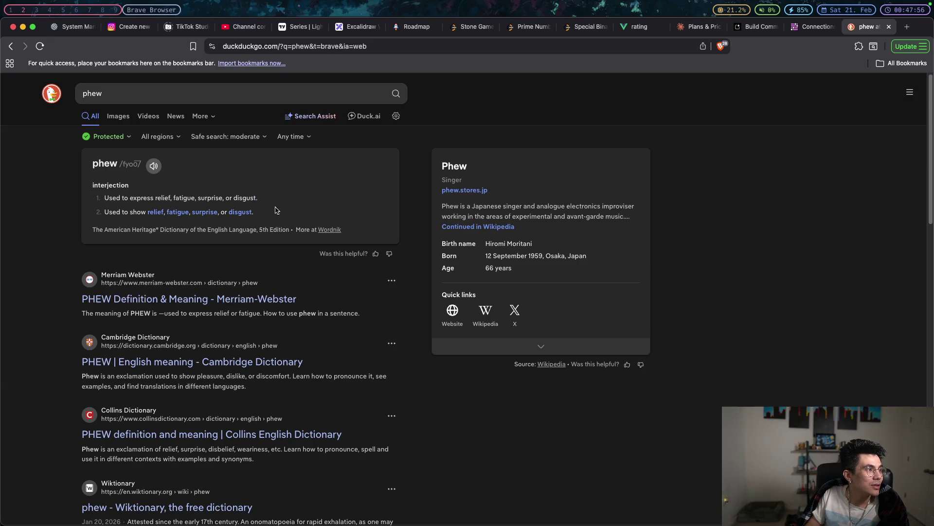
pyautogui.moveTo(227, 200)
pyautogui.mouseDown()
pyautogui.moveTo(257, 199)
pyautogui.moveTo(105, 199)
pyautogui.mouseUp()
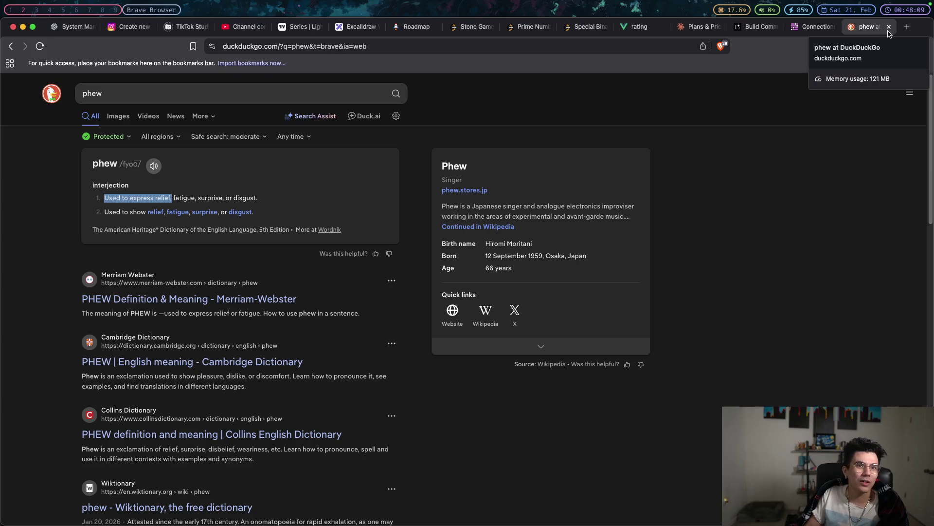
pyautogui.click(889, 27)
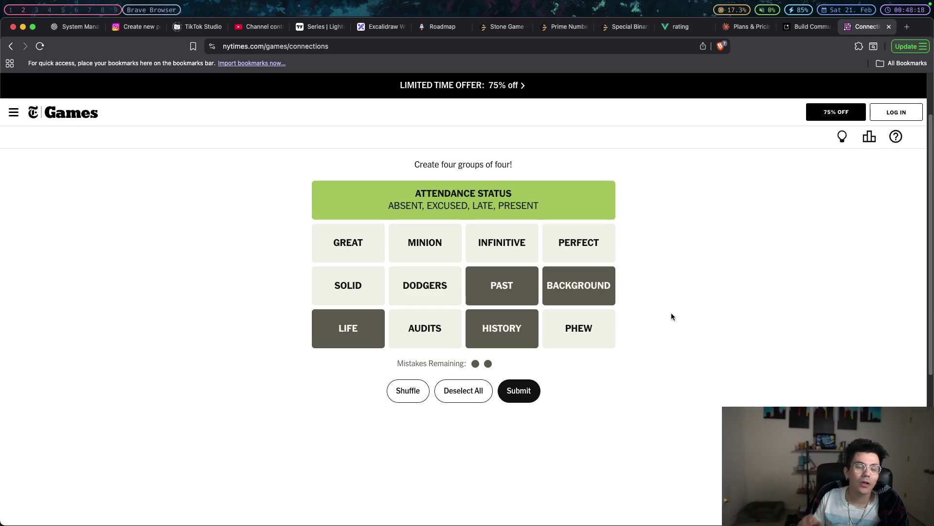
# Clear BACKGROUND, PAST, HISTORY and LIFE, then try SOLID, PHEW, PERFECT and GREAT.
pyautogui.click(597, 293)
pyautogui.click(517, 288)
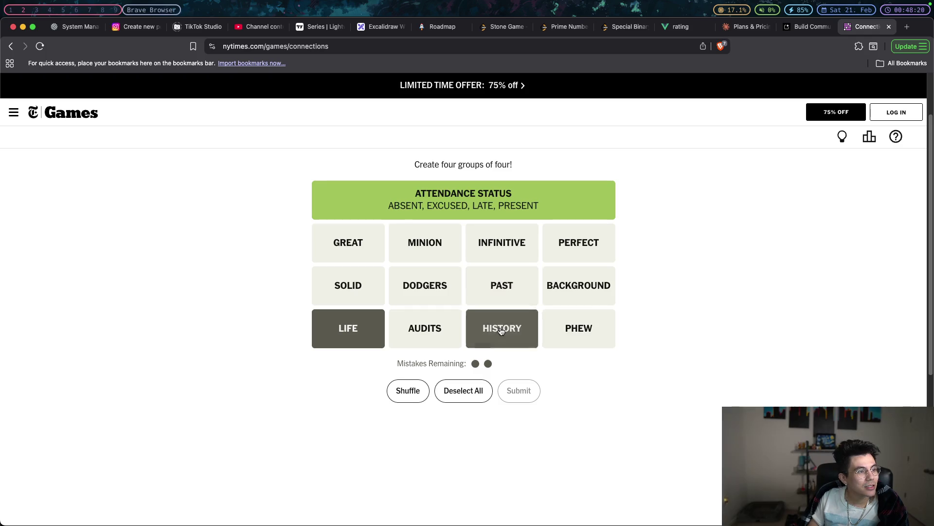
pyautogui.click(501, 332)
pyautogui.click(376, 326)
pyautogui.click(367, 288)
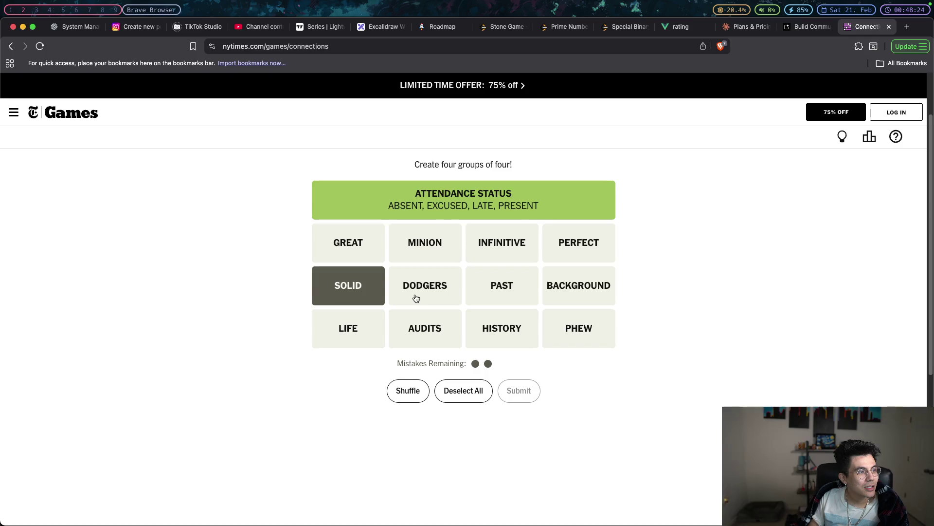
pyautogui.click(563, 324)
pyautogui.click(574, 255)
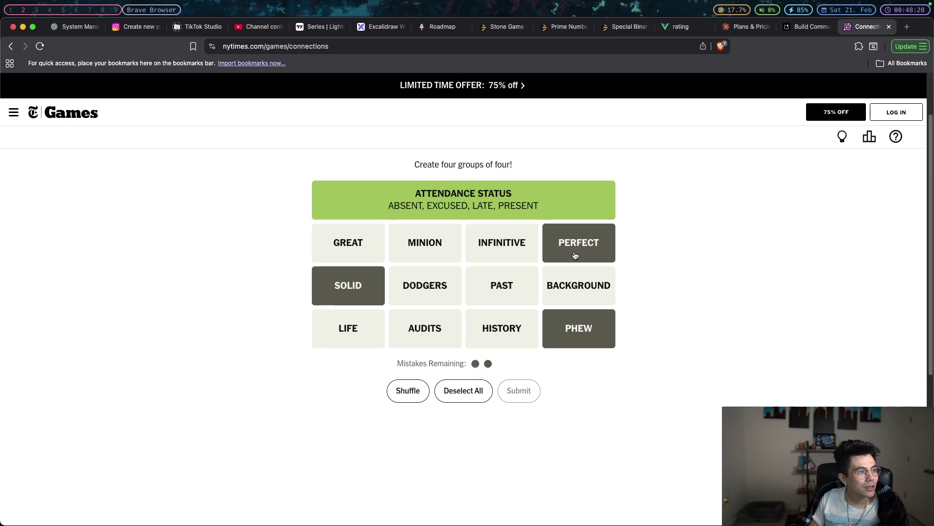
pyautogui.click(377, 250)
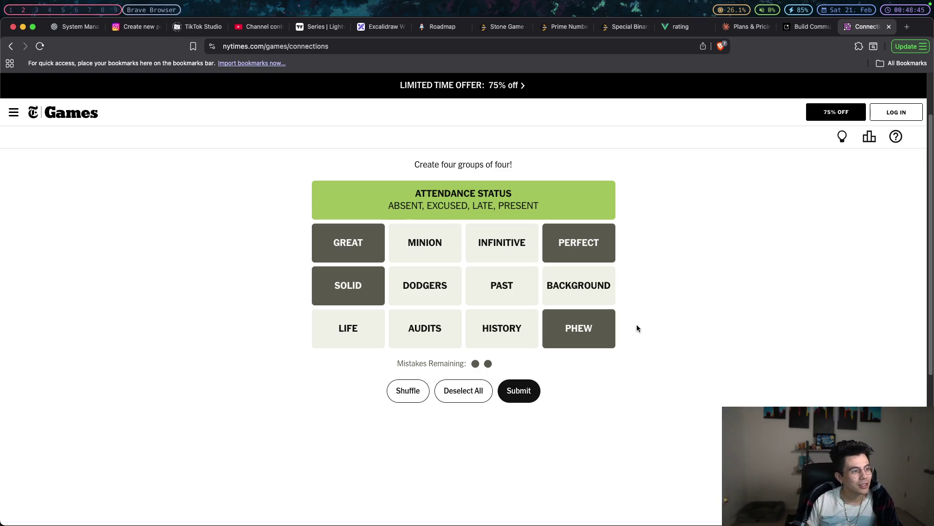
# Narrow the picks to GREAT, PERFECT and SOLID, then type 'coin flip' in a new tab.
pyautogui.click(597, 330)
pyautogui.click(583, 249)
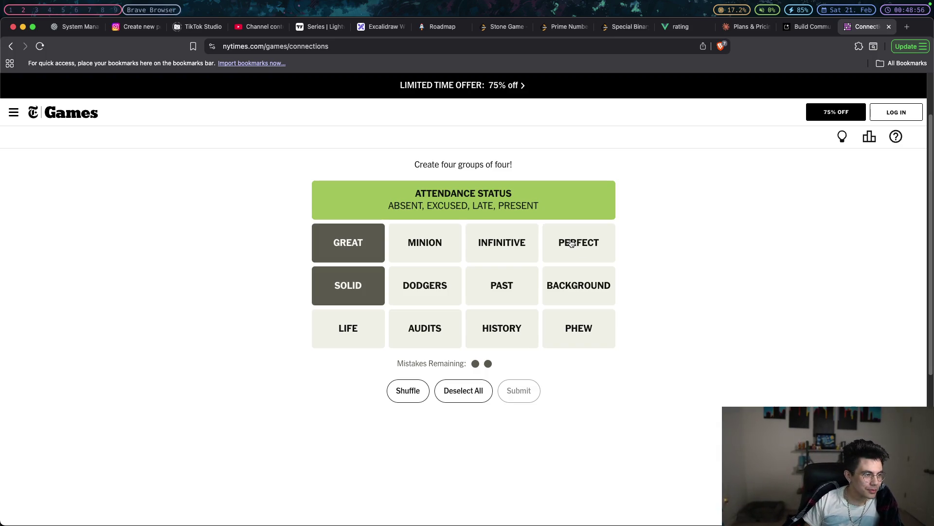
pyautogui.click(359, 294)
pyautogui.click(363, 247)
pyautogui.click(361, 256)
pyautogui.click(350, 280)
pyautogui.click(579, 227)
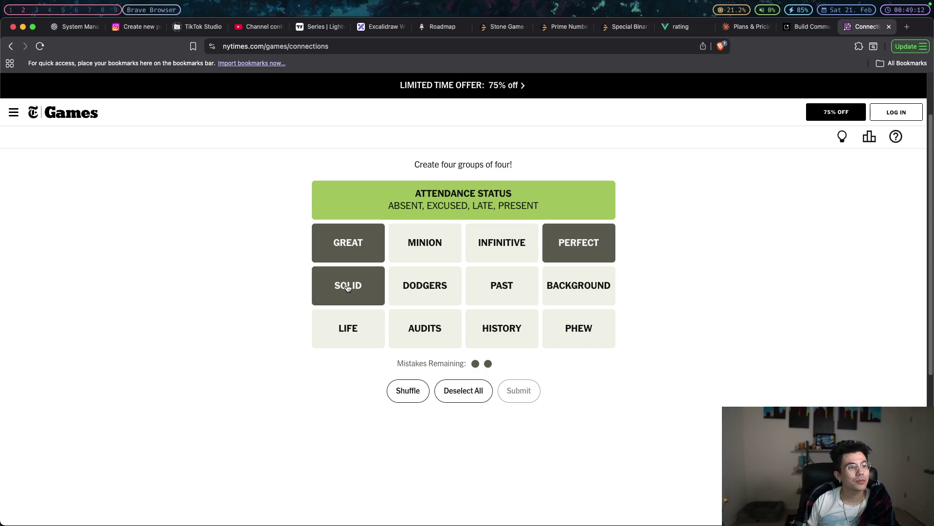
pyautogui.click(908, 28)
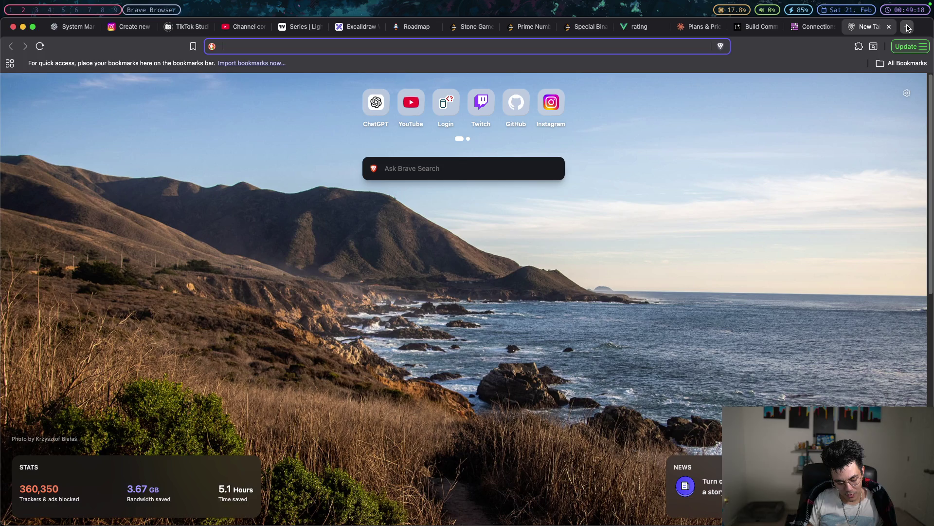
pyautogui.write('coin flip')
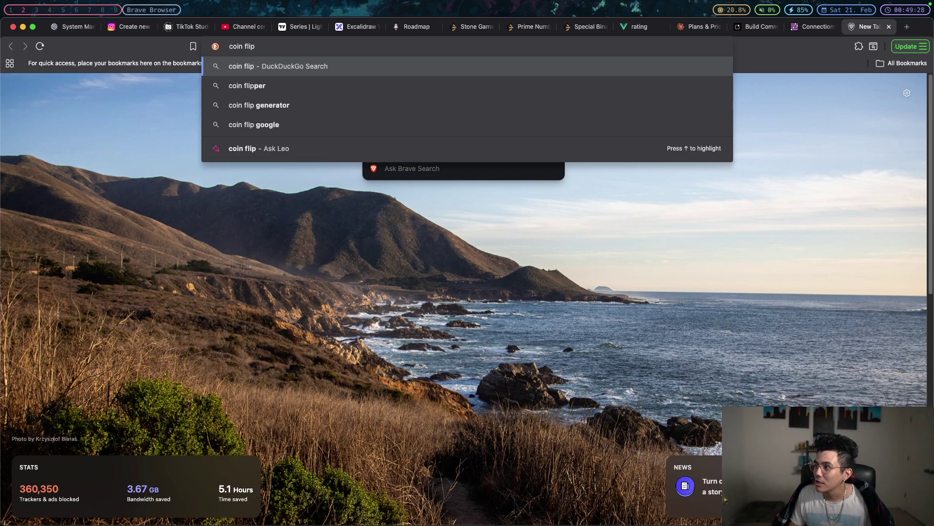
# Switch to another workspace, then come back to the Connections tab.
pyautogui.hotkey('alt', '5')
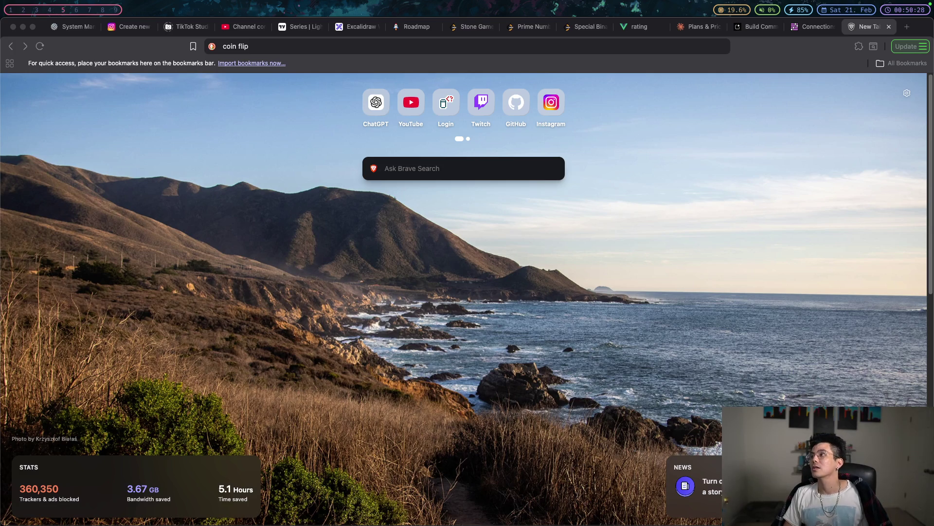
pyautogui.click(817, 28)
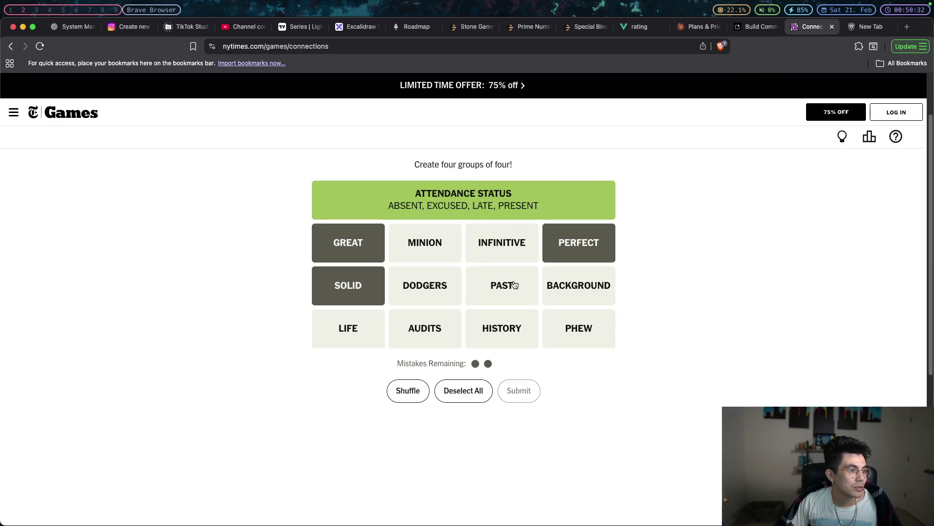
# Add PHEW, then deselect GREAT, SOLID, PERFECT and PHEW so no tiles remain chosen.
pyautogui.click(578, 319)
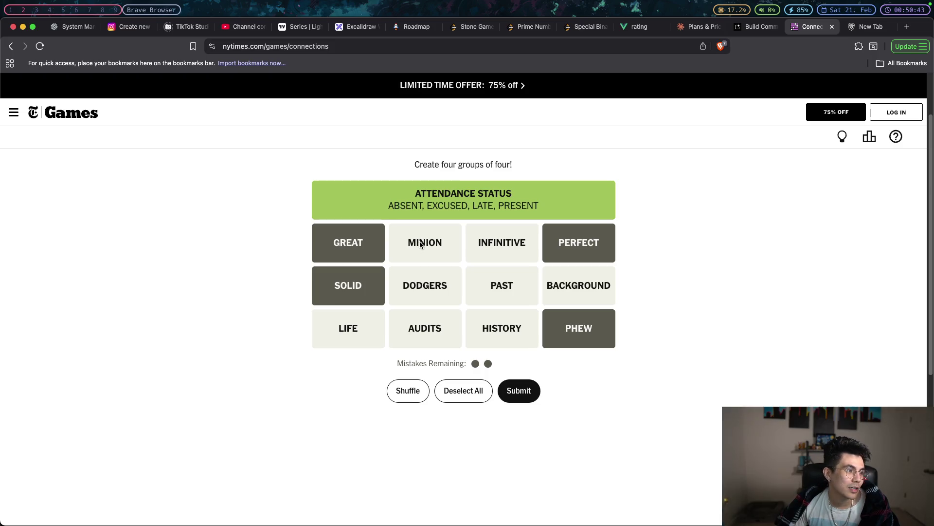
pyautogui.click(363, 248)
pyautogui.click(350, 285)
pyautogui.click(554, 248)
pyautogui.click(567, 318)
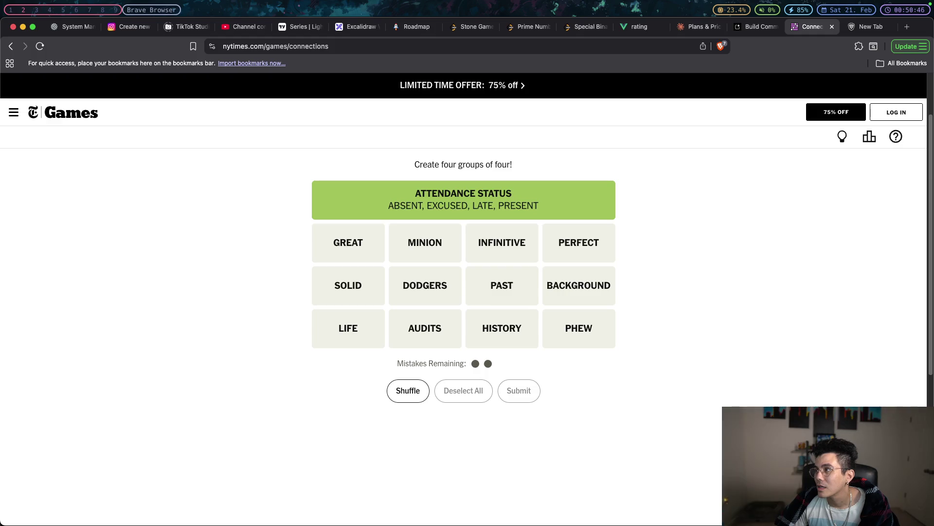
pyautogui.hotkey('alt', '5')
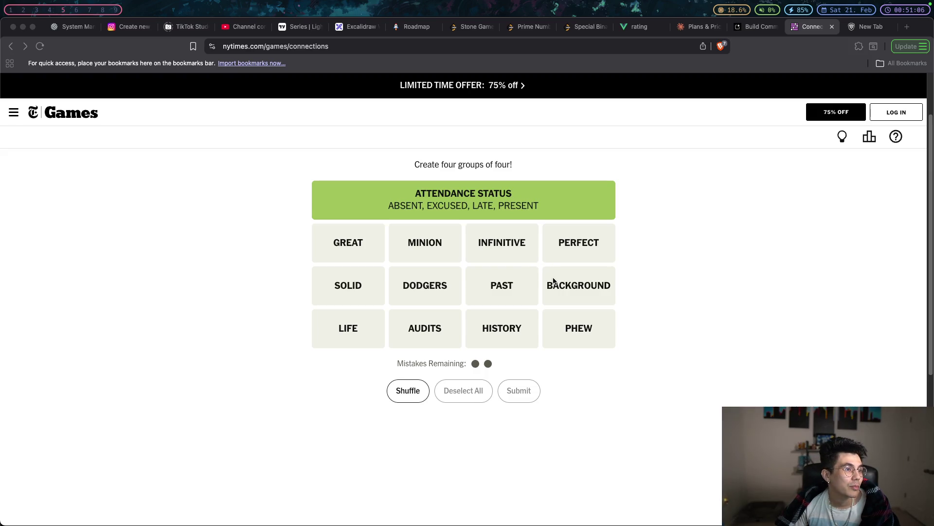
# Select BACKGROUND, PAST, HISTORY and LIFE, then go to the 'coin flip' tab.
pyautogui.click(566, 291)
pyautogui.click(515, 291)
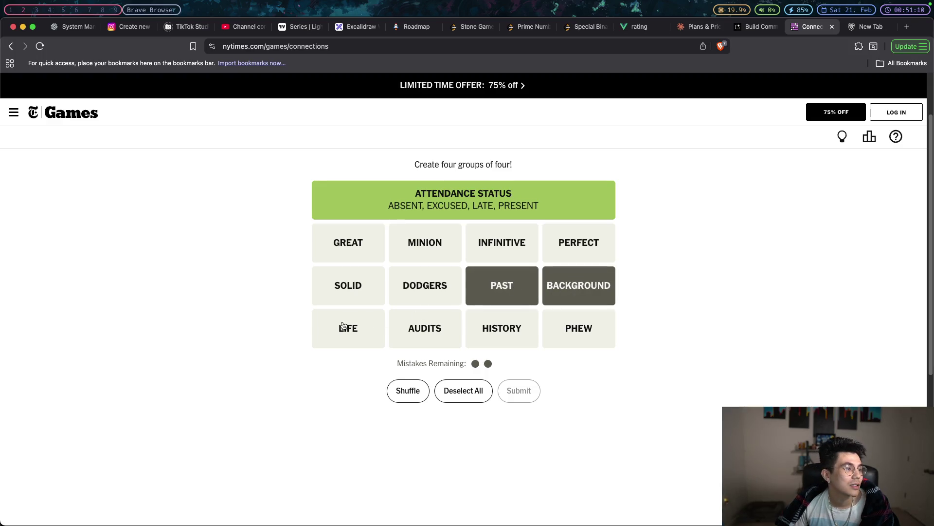
pyautogui.click(497, 326)
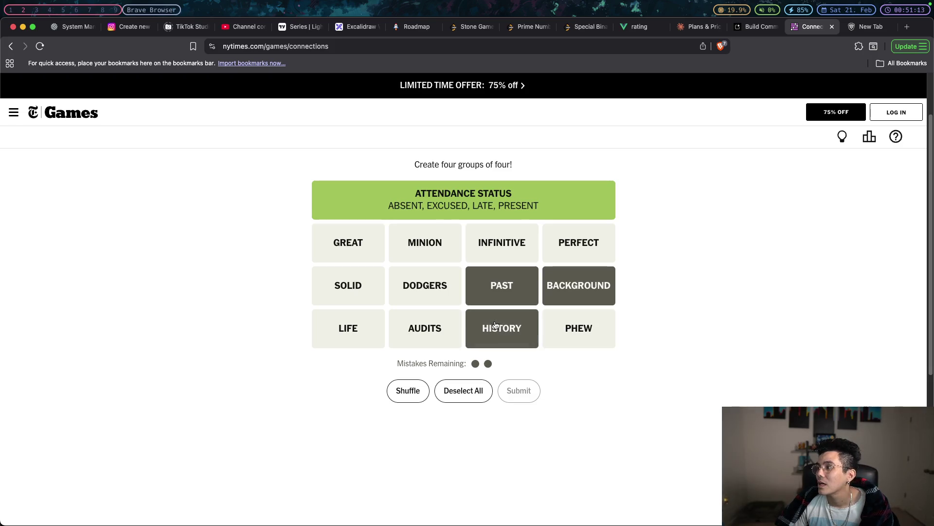
pyautogui.click(348, 325)
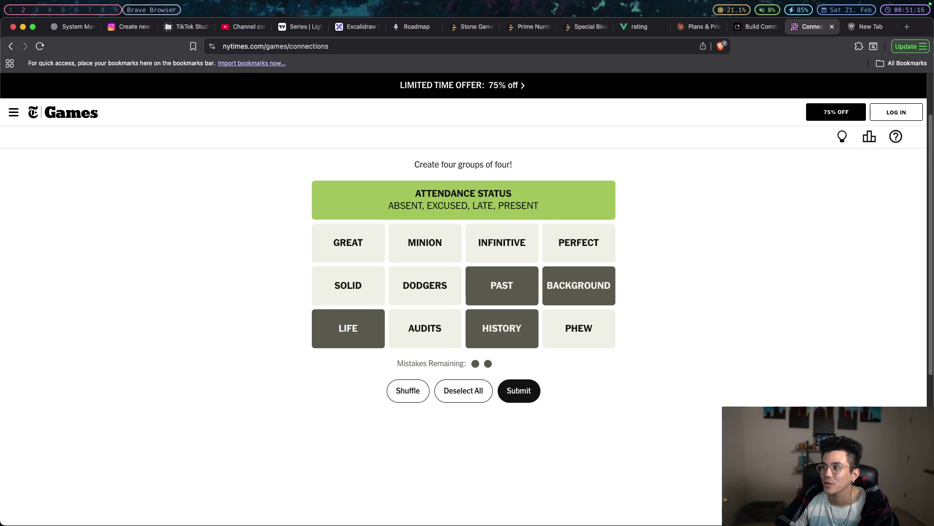
pyautogui.press('super+Tab')
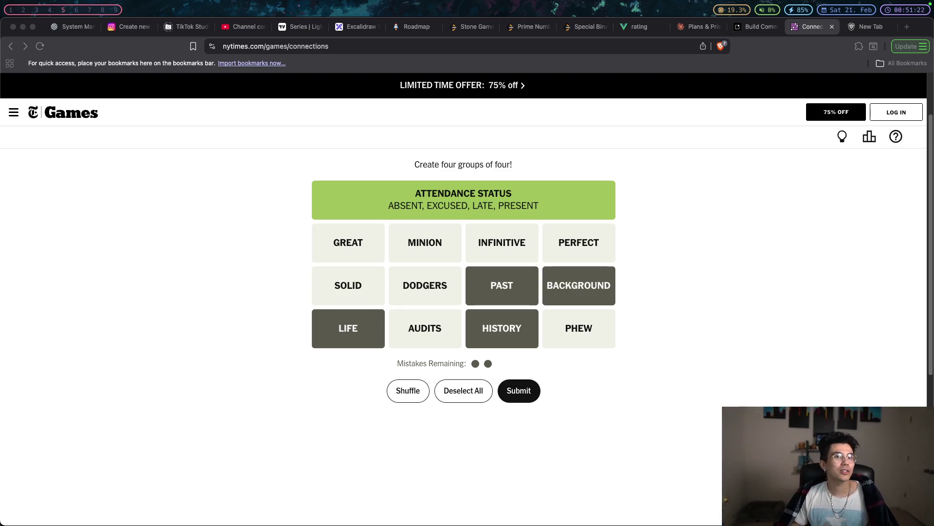
pyautogui.click(864, 26)
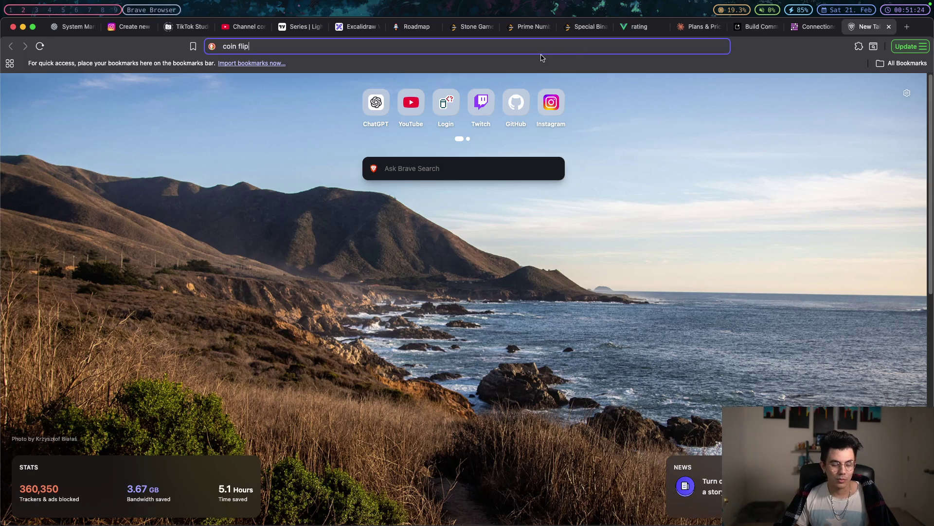
# Flip a blue coin on justflipacoin.com, then submit BACKGROUND, PAST, HISTORY and LIFE in Connections.
pyautogui.press('Return')
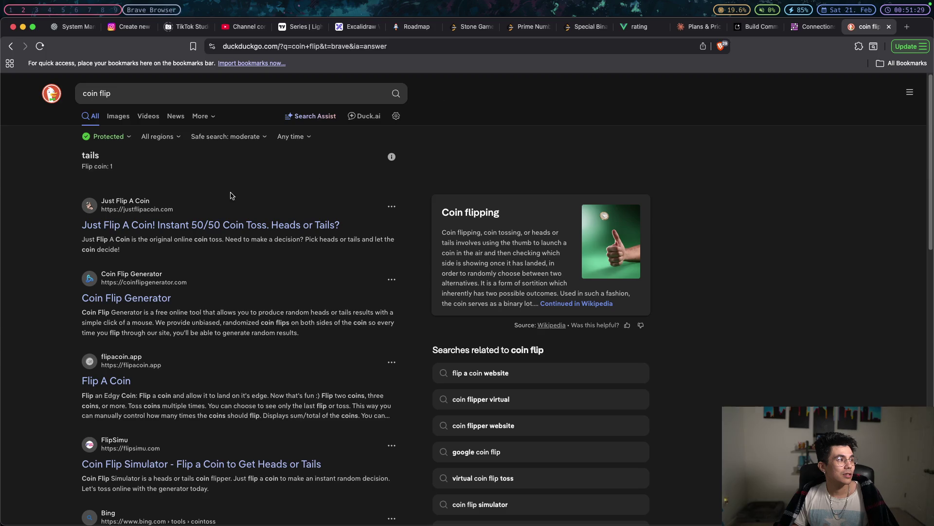
pyautogui.click(145, 231)
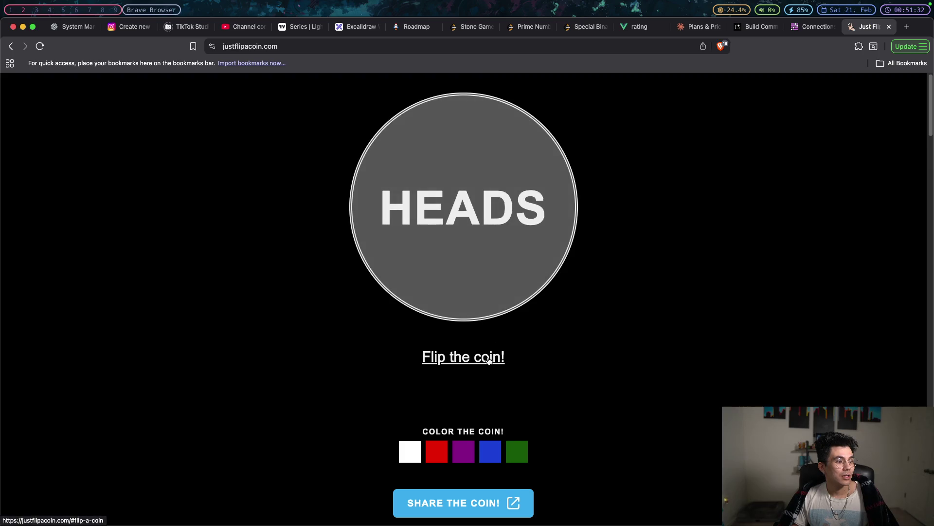
pyautogui.click(490, 460)
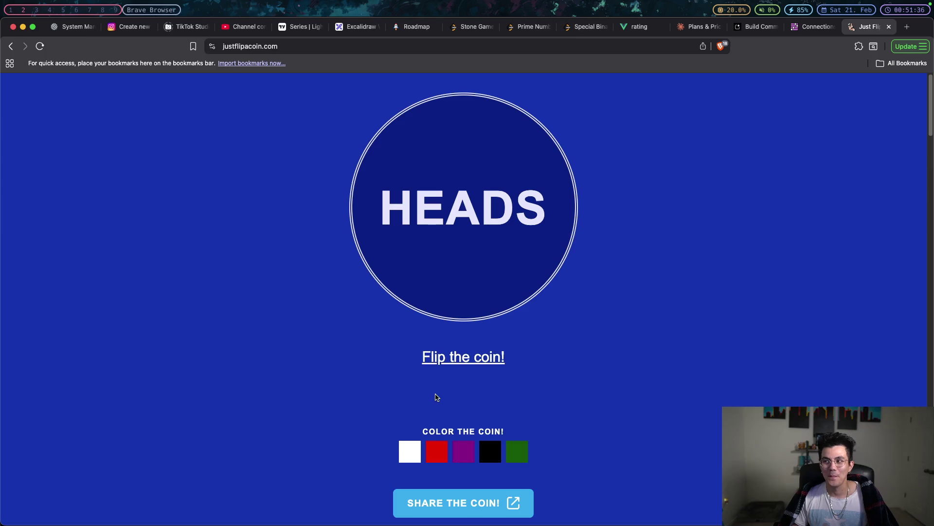
pyautogui.click(453, 361)
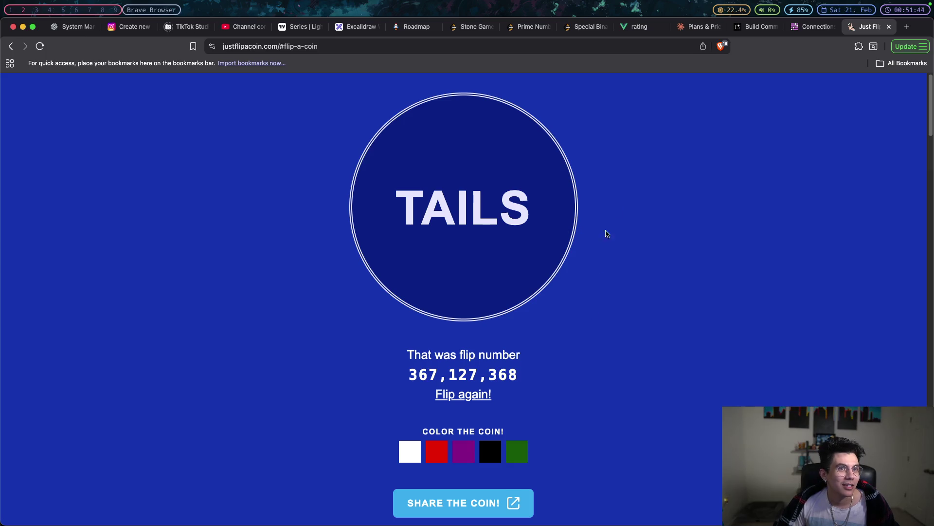
pyautogui.click(800, 28)
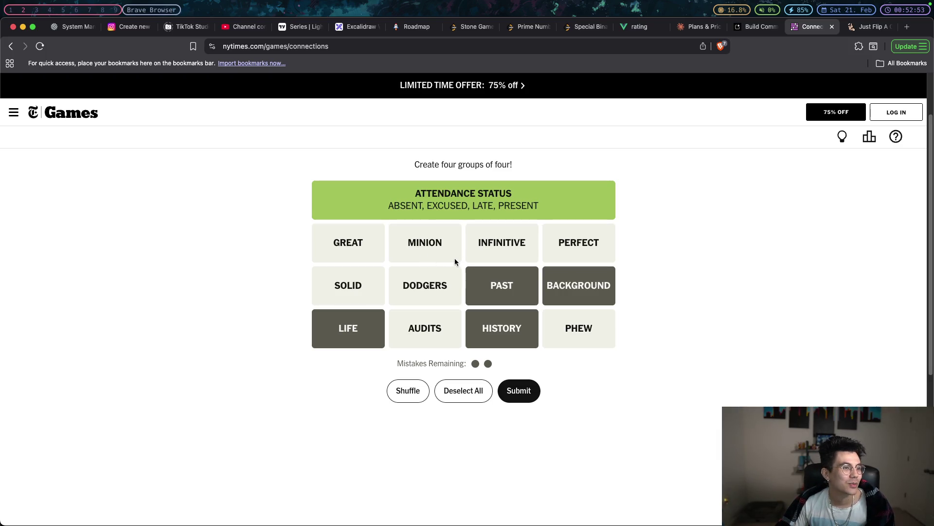
pyautogui.click(523, 393)
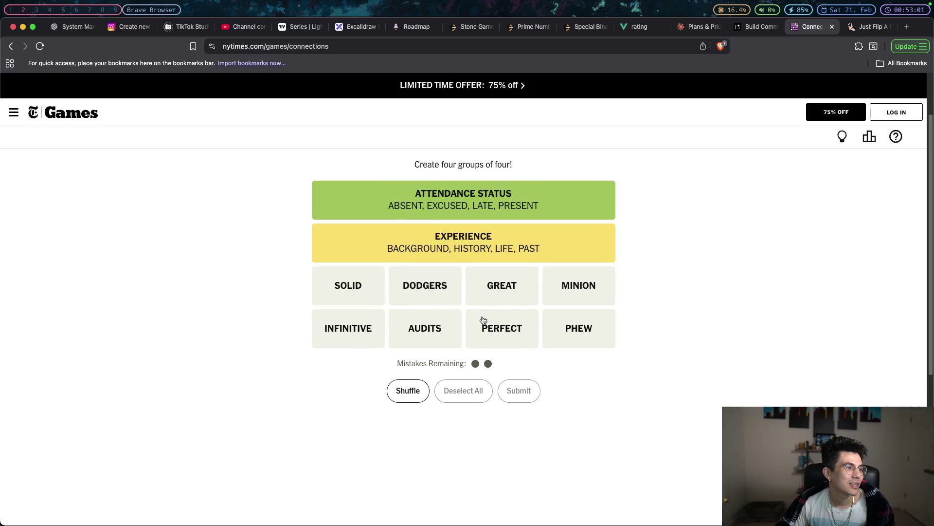
# Solve the Car Brands Plus Two Letters group with INFINITIVE, DODGERS, MINION and AUDITS.
pyautogui.click(379, 319)
pyautogui.click(436, 296)
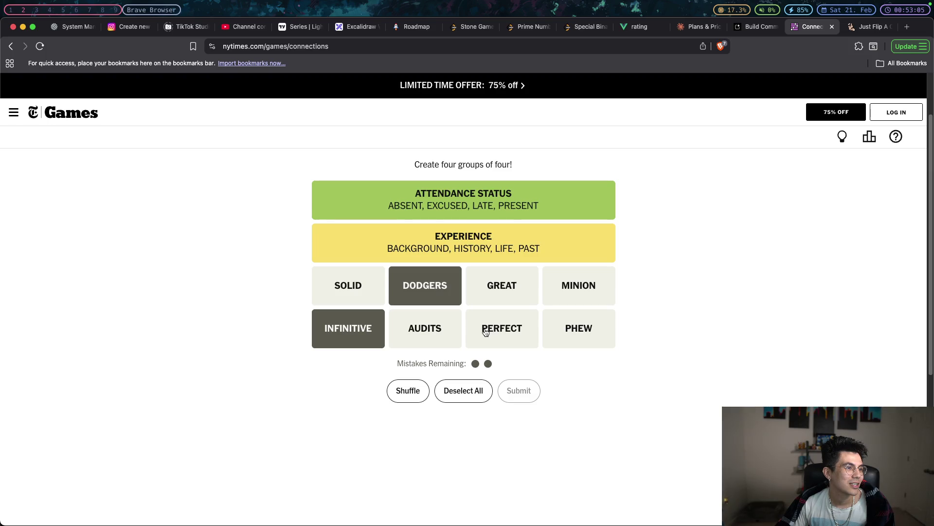
pyautogui.click(580, 290)
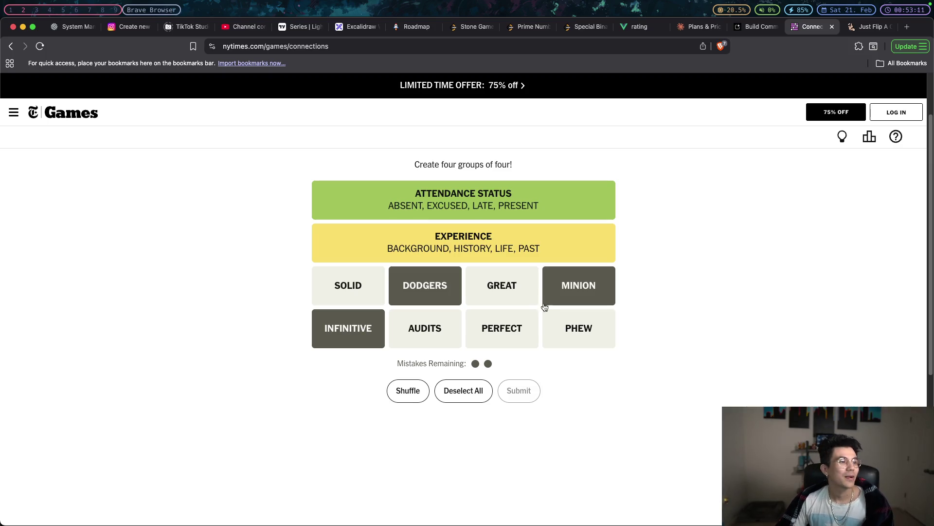
pyautogui.click(444, 330)
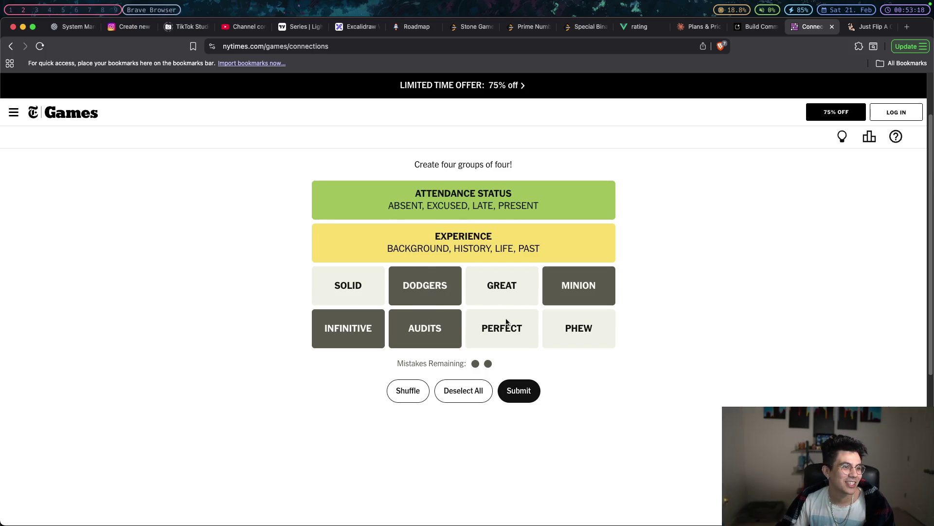
pyautogui.click(528, 390)
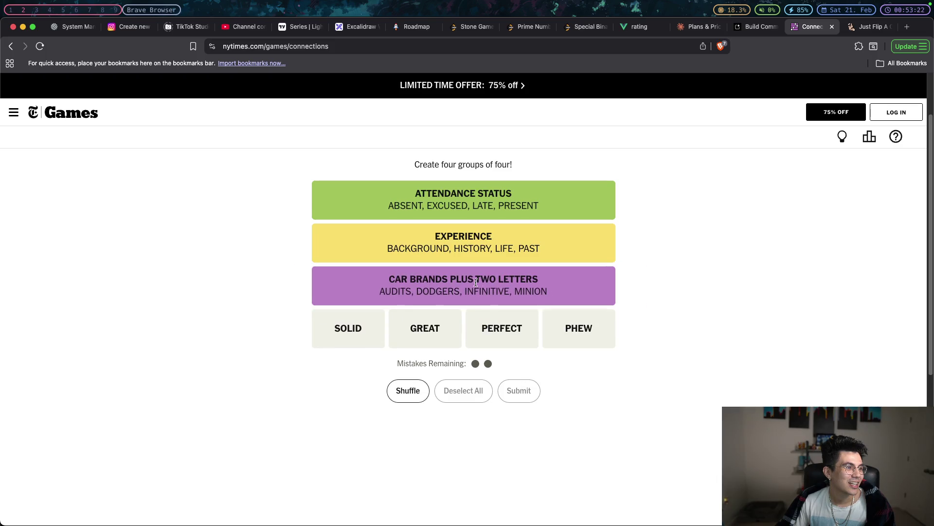
# Solve the final commentary group with SOLID, GREAT, PERFECT and PHEW.
pyautogui.moveTo(540, 283); pyautogui.dragTo(393, 283)
pyautogui.click(348, 328)
pyautogui.click(443, 328)
pyautogui.click(534, 327)
pyautogui.click(577, 328)
pyautogui.click(531, 388)
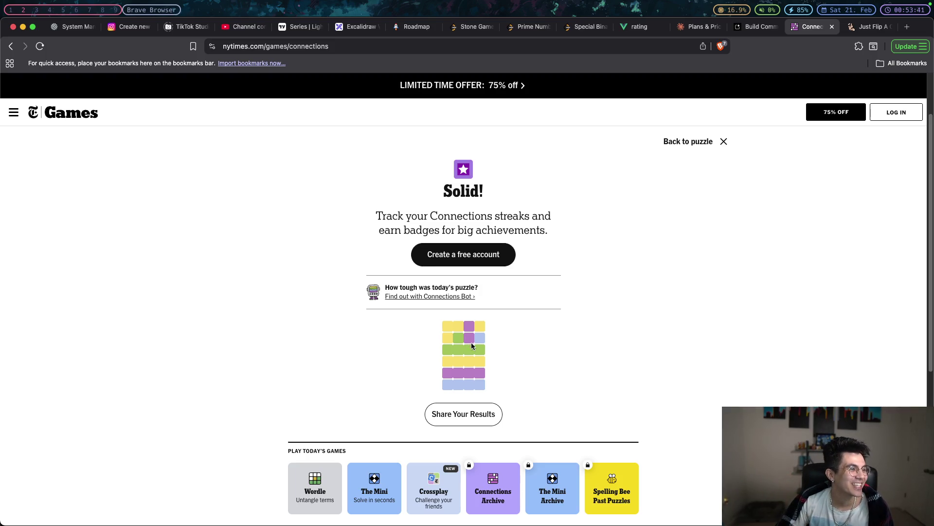
# Close the results summary to reveal the fully solved Connections board.
pyautogui.scroll(-1, 472, 339)
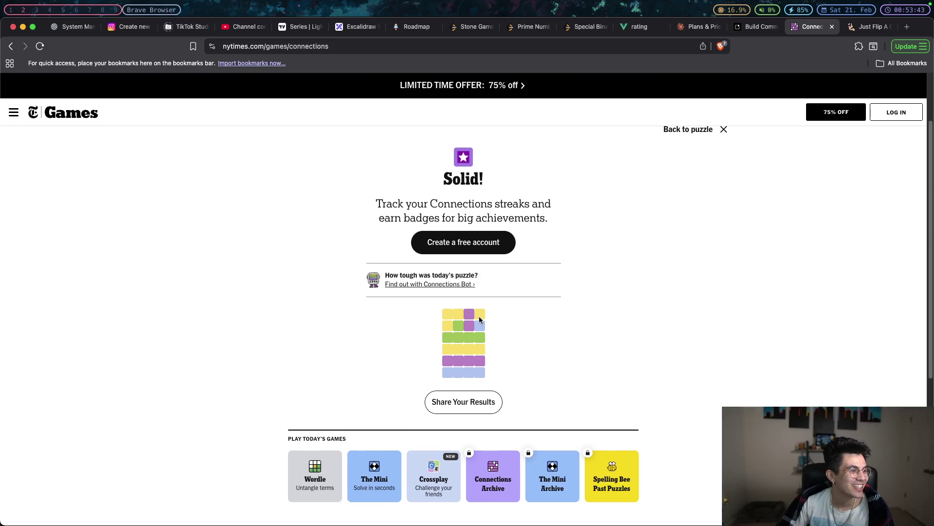
pyautogui.scroll(-2, 471, 317)
pyautogui.scroll(5, 462, 312)
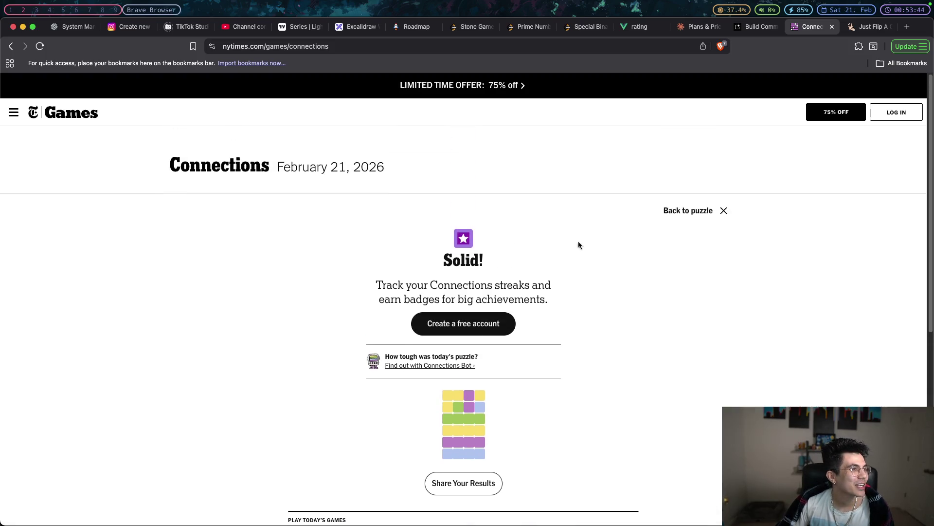
pyautogui.click(723, 210)
pyautogui.scroll(-1, 497, 304)
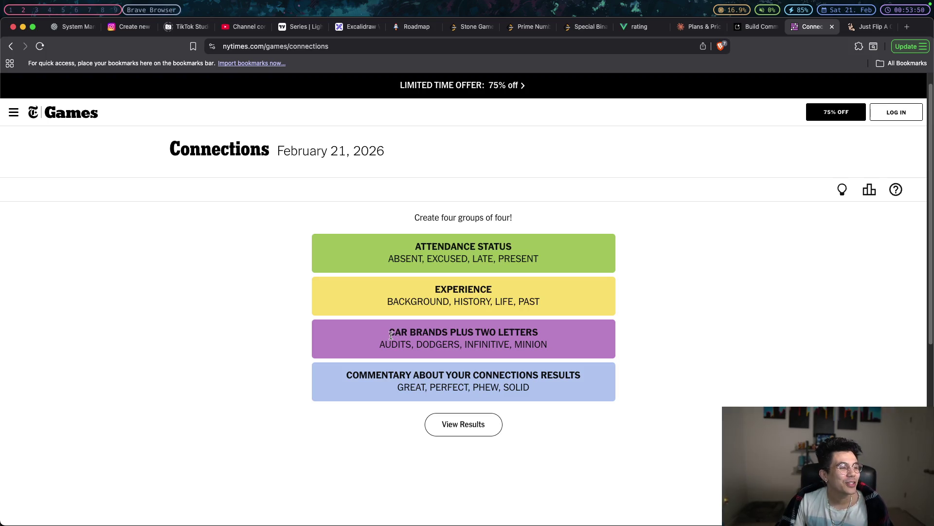
# Highlight the car brands, Experience and commentary group titles and words, then open a new tab.
pyautogui.moveTo(389, 332); pyautogui.dragTo(546, 336)
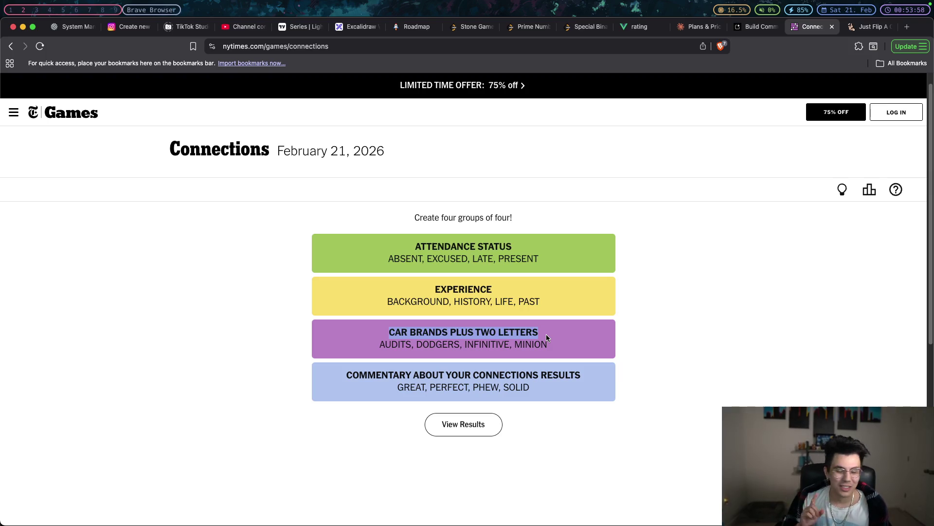
pyautogui.moveTo(539, 302); pyautogui.dragTo(384, 303)
pyautogui.moveTo(549, 387); pyautogui.dragTo(373, 376)
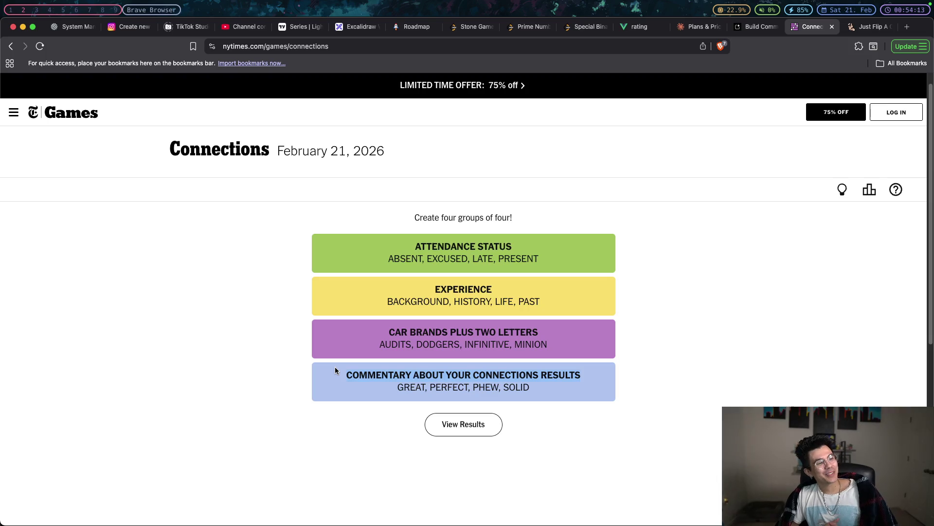
pyautogui.moveTo(569, 343)
pyautogui.mouseDown()
pyautogui.moveTo(378, 344)
pyautogui.moveTo(378, 324)
pyautogui.moveTo(381, 345)
pyautogui.moveTo(531, 346)
pyautogui.mouseUp()
pyautogui.click(402, 345)
pyautogui.click(509, 346)
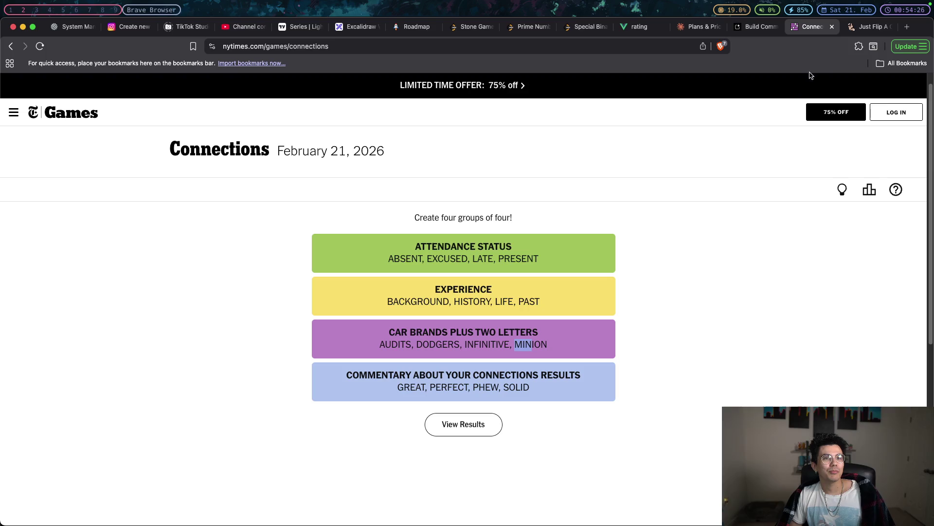
pyautogui.click(907, 28)
pyautogui.write('mini ')
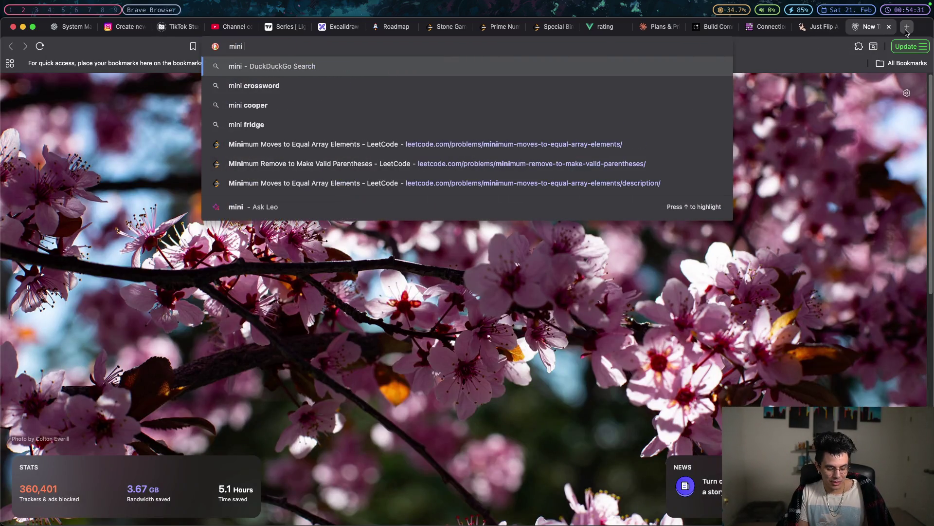
pyautogui.write('car brand')
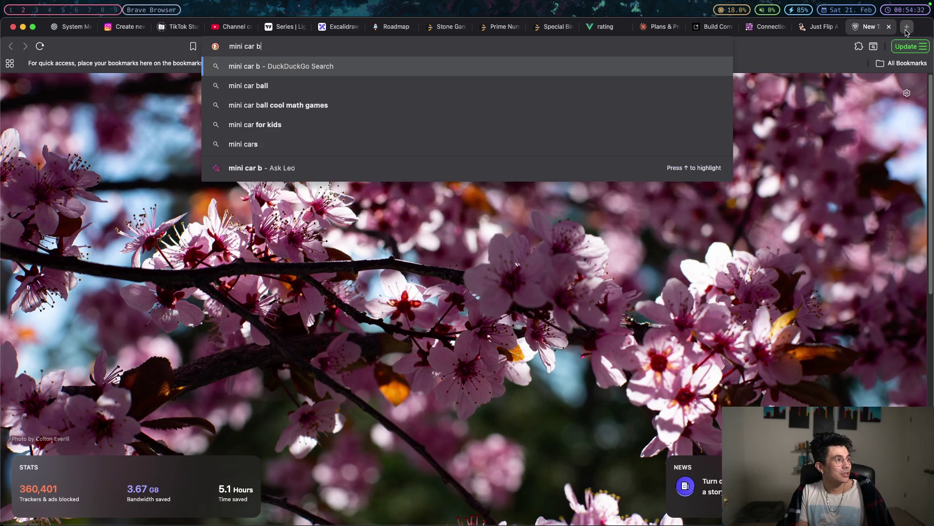
pyautogui.press('Return')
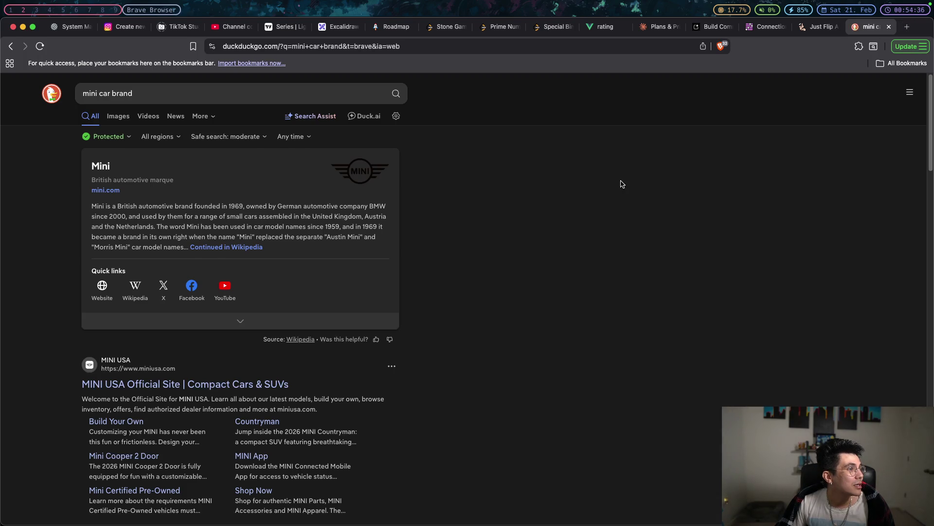
pyautogui.click(241, 385)
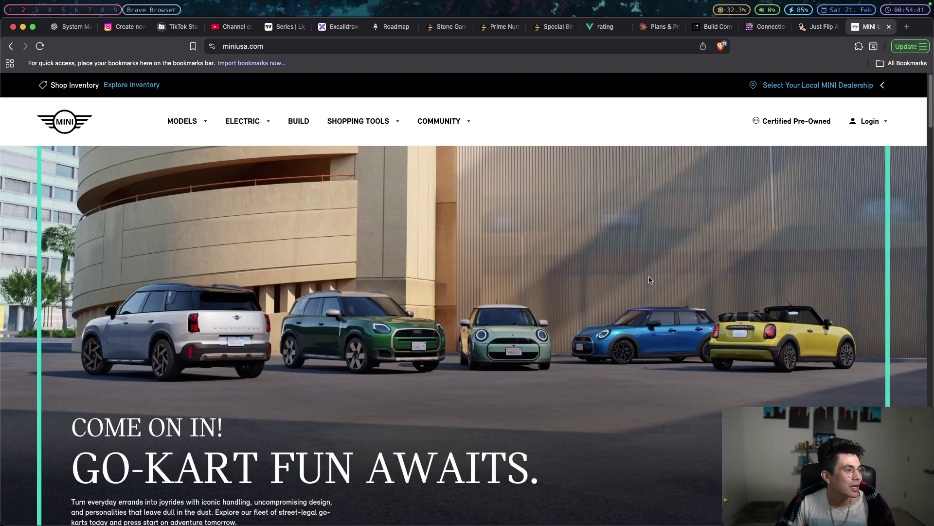
pyautogui.scroll(-1, 567, 330)
pyautogui.scroll(-1, 567, 330)
pyautogui.scroll(2, 567, 330)
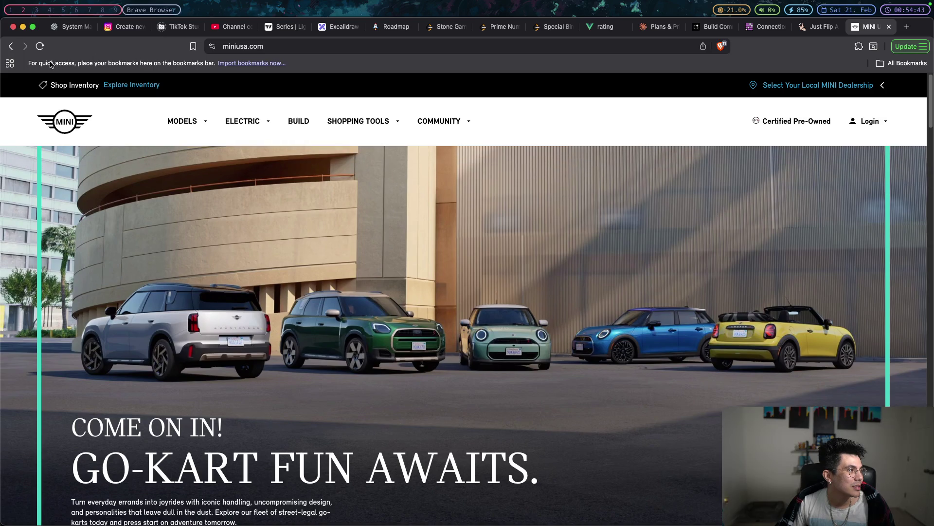
pyautogui.click(11, 46)
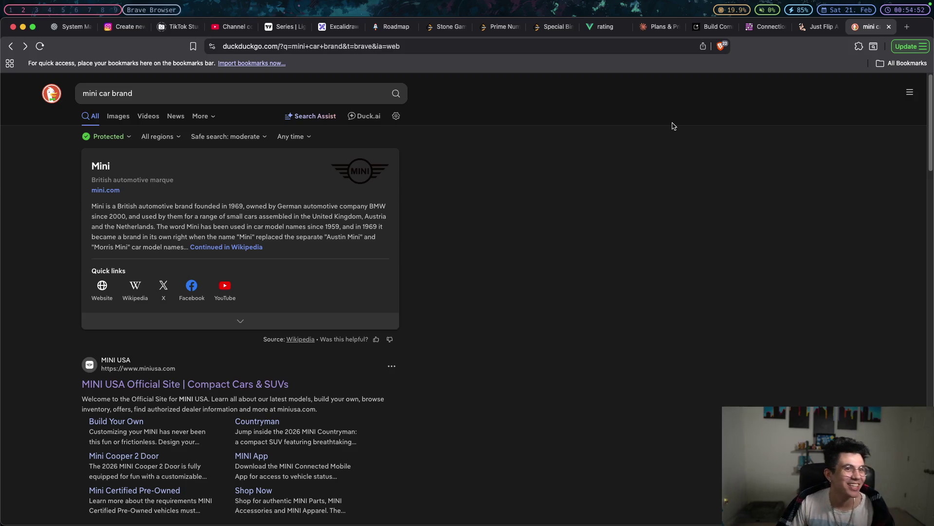
pyautogui.click(889, 27)
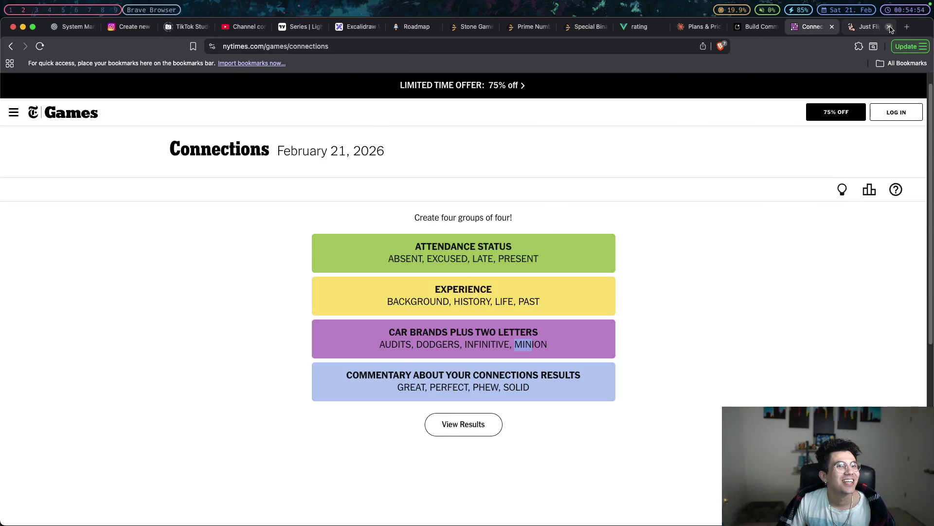
# Highlight the green, yellow and purple groups' words on the solved board.
pyautogui.click(667, 251)
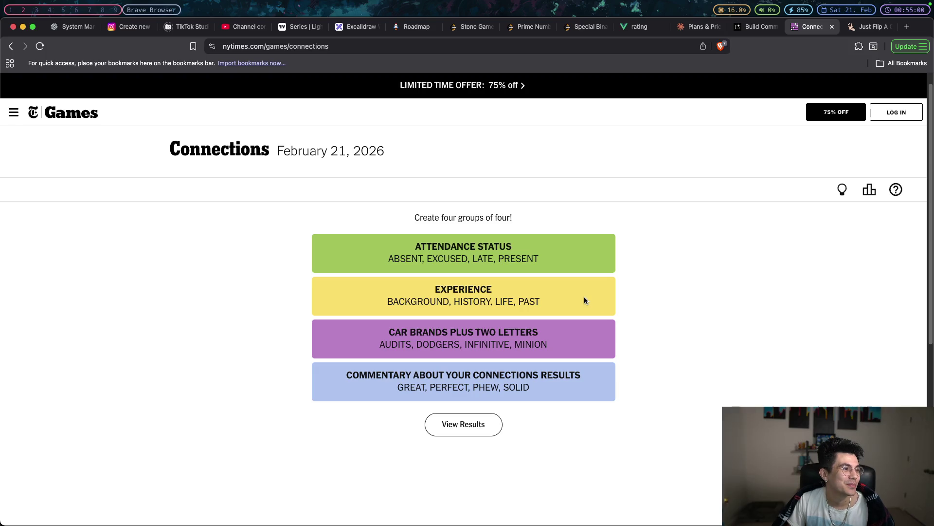
pyautogui.moveTo(574, 300); pyautogui.dragTo(345, 248)
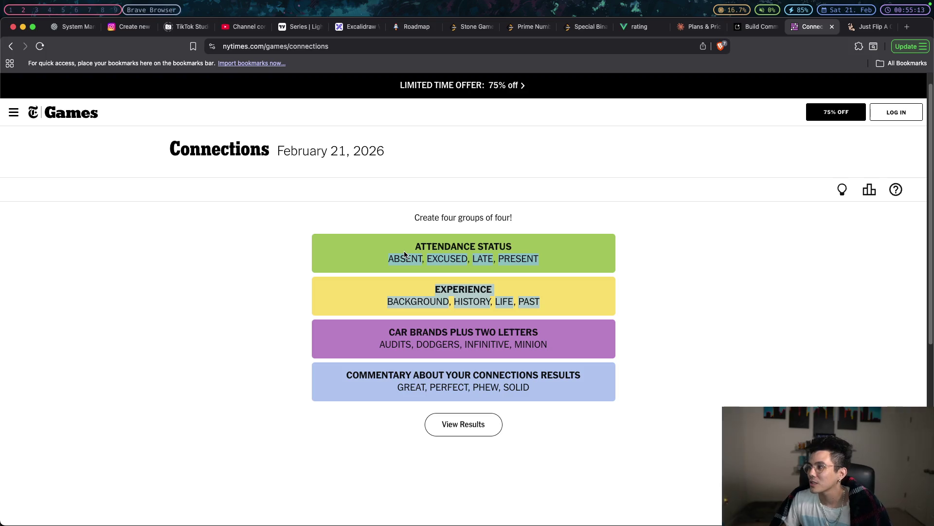
pyautogui.click(438, 336)
pyautogui.moveTo(563, 349); pyautogui.dragTo(363, 333)
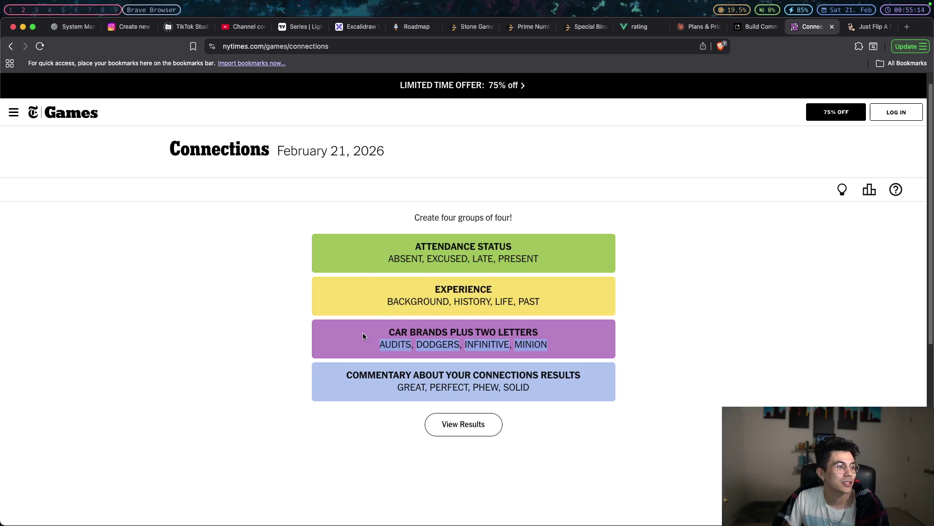
pyautogui.click(457, 292)
pyautogui.moveTo(428, 290); pyautogui.dragTo(545, 302)
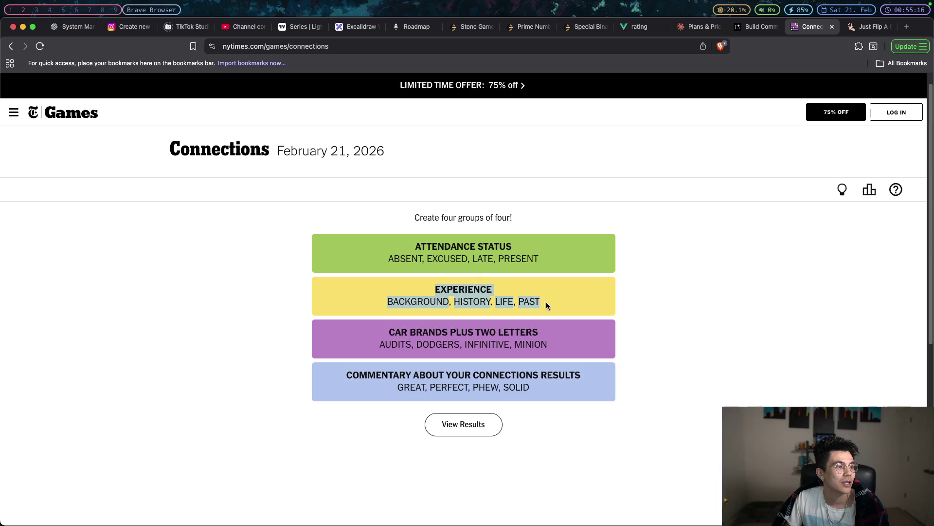
pyautogui.moveTo(416, 243); pyautogui.dragTo(540, 254)
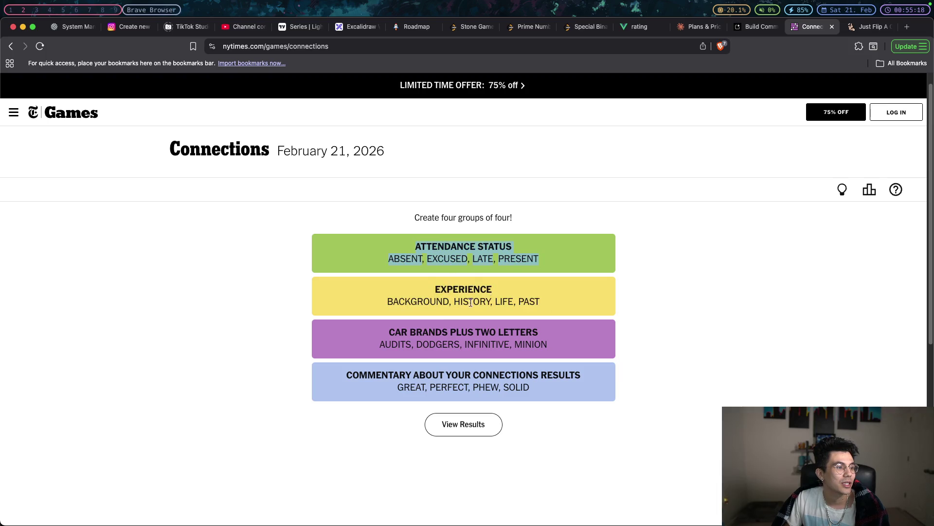
pyautogui.click(612, 395)
# Re-read the car brands, yellow and green groups, then bring up the help options.
pyautogui.moveTo(389, 332); pyautogui.dragTo(552, 343)
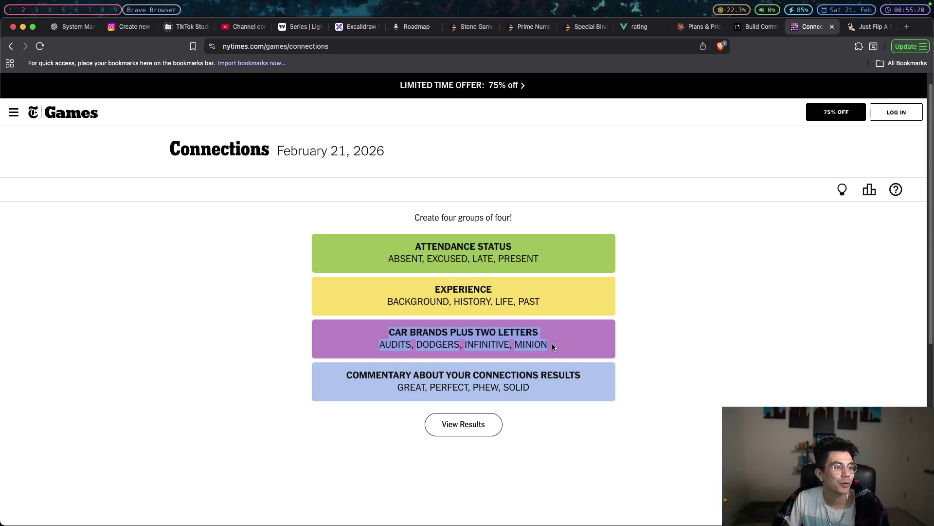
pyautogui.moveTo(425, 285); pyautogui.dragTo(512, 301)
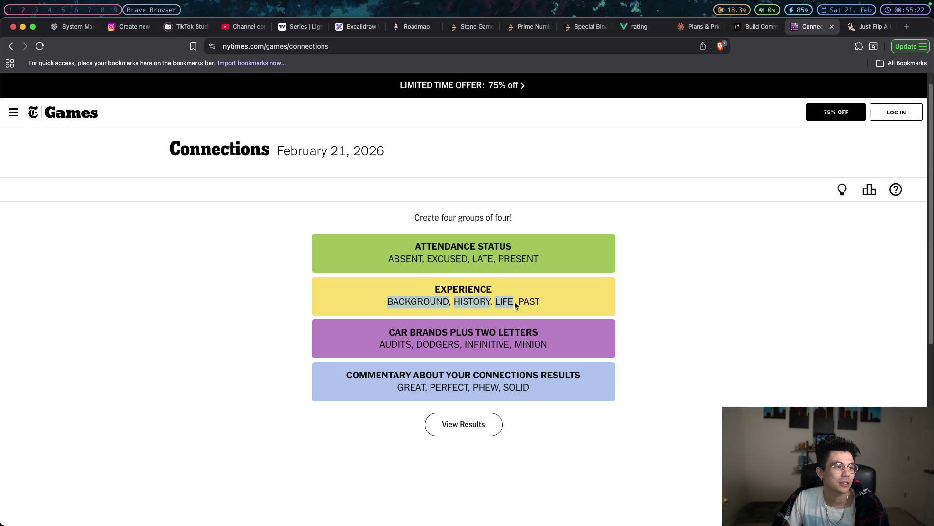
pyautogui.moveTo(429, 246); pyautogui.dragTo(538, 259)
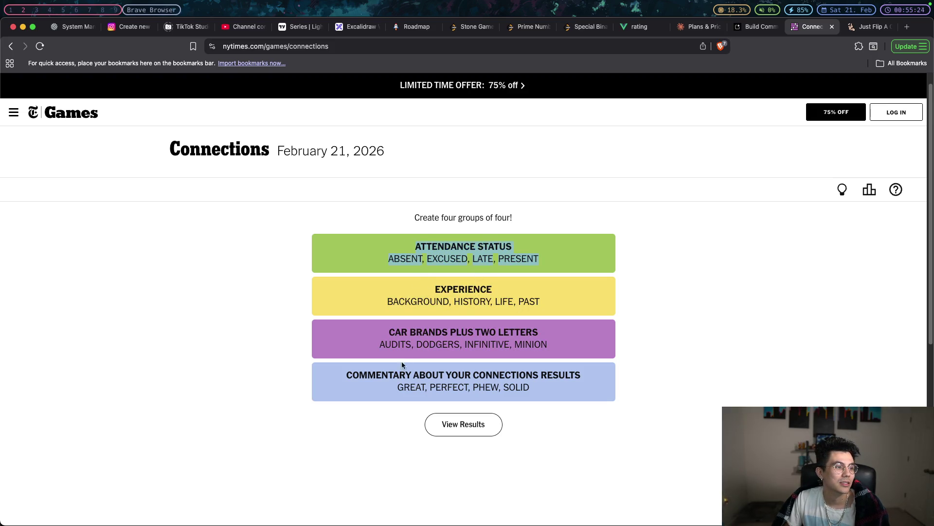
pyautogui.click(594, 398)
pyautogui.moveTo(389, 330); pyautogui.dragTo(553, 341)
pyautogui.click(553, 341)
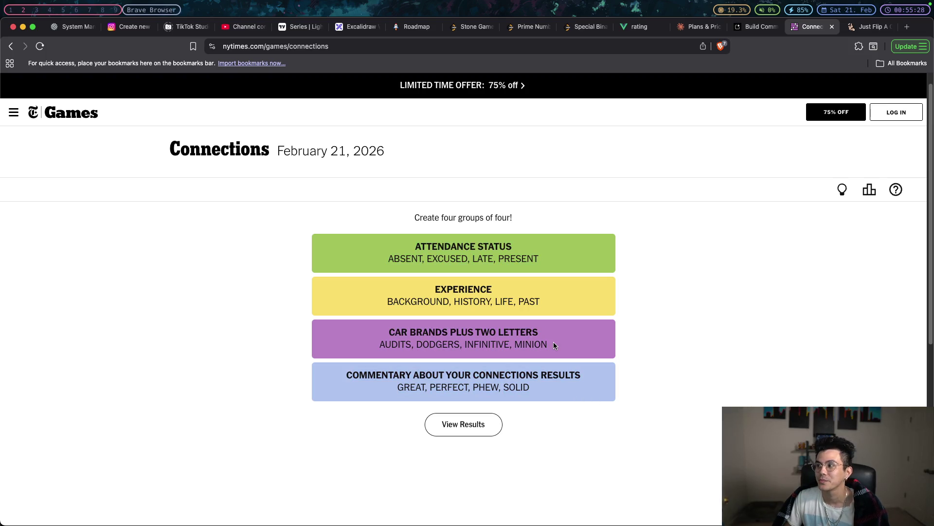
pyautogui.click(889, 194)
pyautogui.click(849, 210)
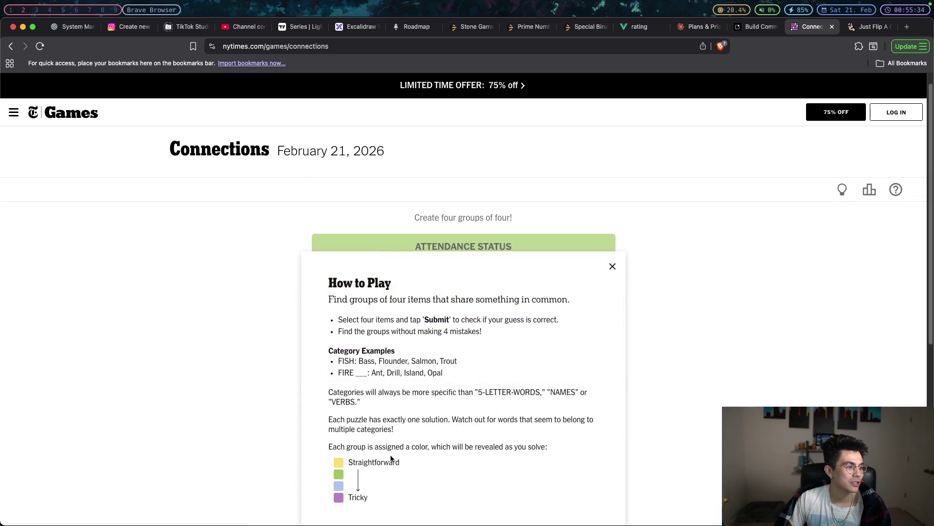
pyautogui.moveTo(363, 464)
pyautogui.mouseDown()
pyautogui.moveTo(377, 465)
pyautogui.moveTo(384, 496)
pyautogui.moveTo(319, 461)
pyautogui.mouseUp()
pyautogui.click(384, 495)
pyautogui.scroll(-1, 351, 466)
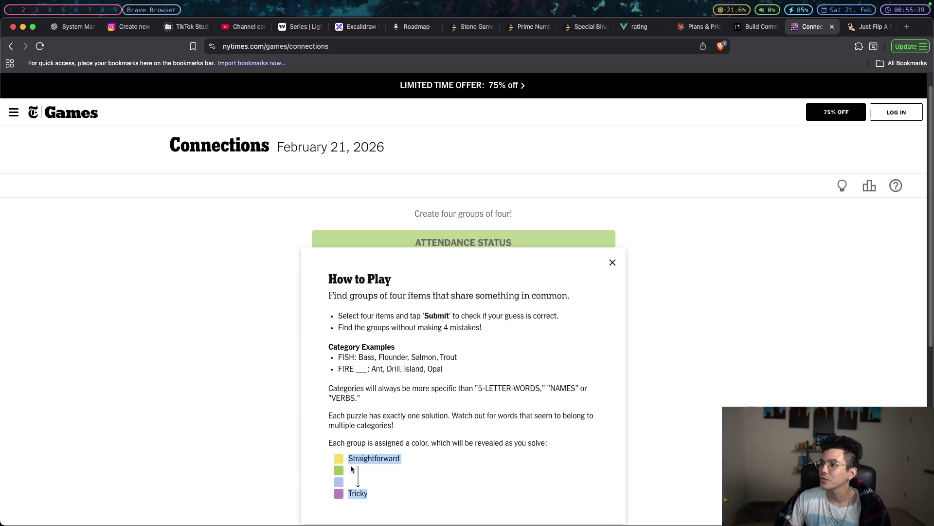
pyautogui.click(361, 460)
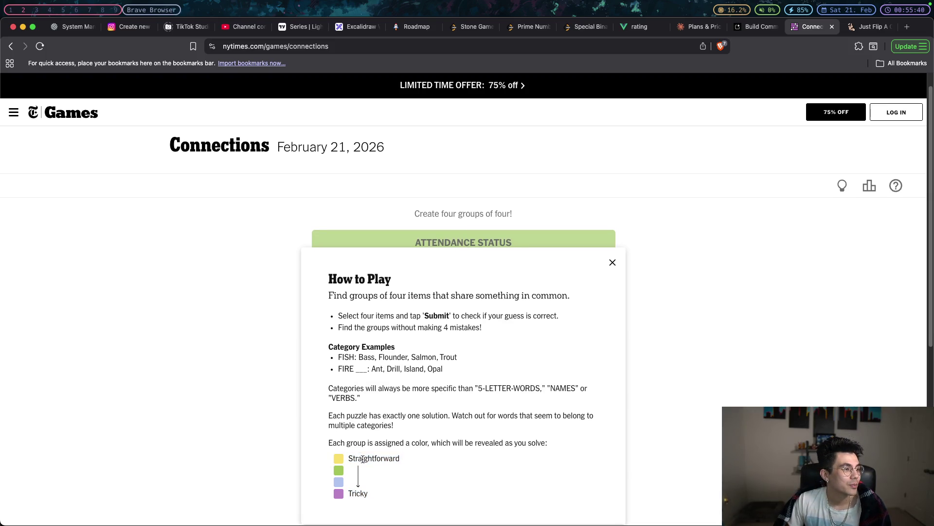
pyautogui.click(612, 263)
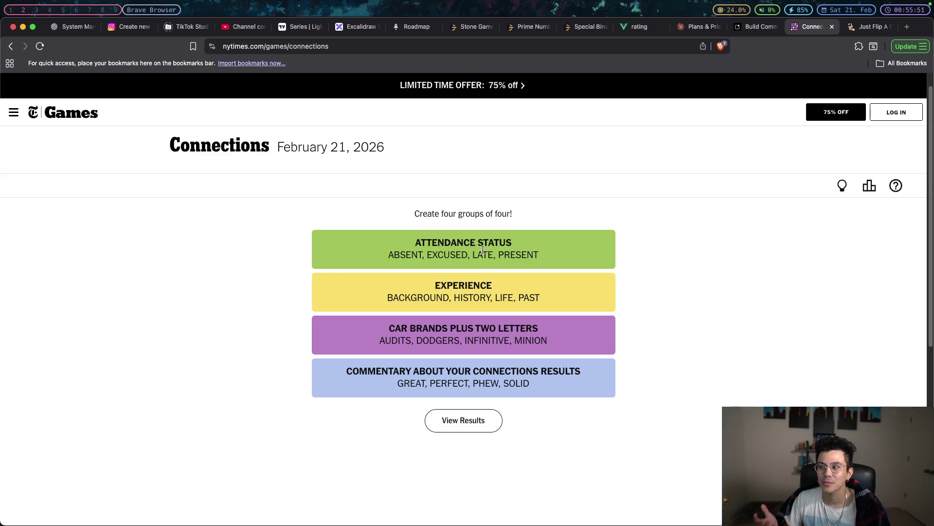
pyautogui.moveTo(379, 340); pyautogui.dragTo(586, 343)
pyautogui.click(587, 347)
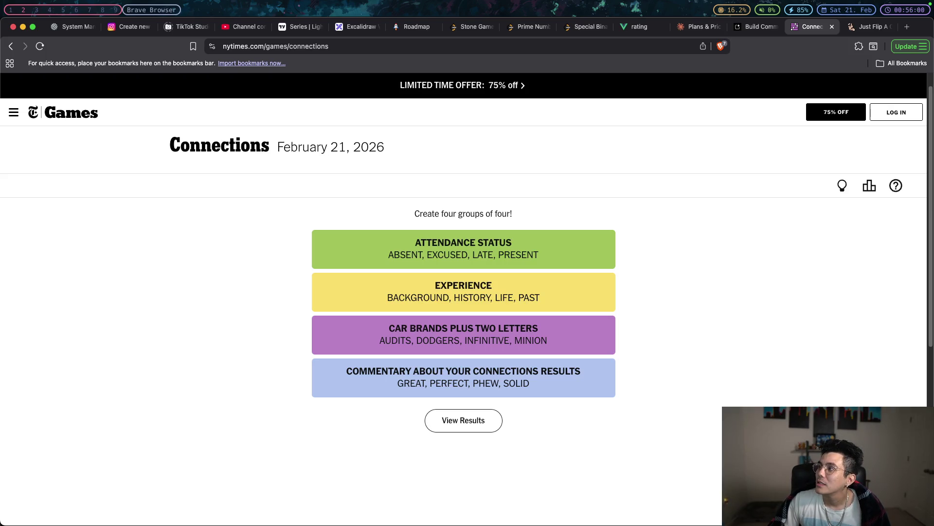
pyautogui.moveTo(466, 341)
pyautogui.mouseDown()
pyautogui.moveTo(548, 343)
pyautogui.moveTo(416, 341)
pyautogui.mouseUp()
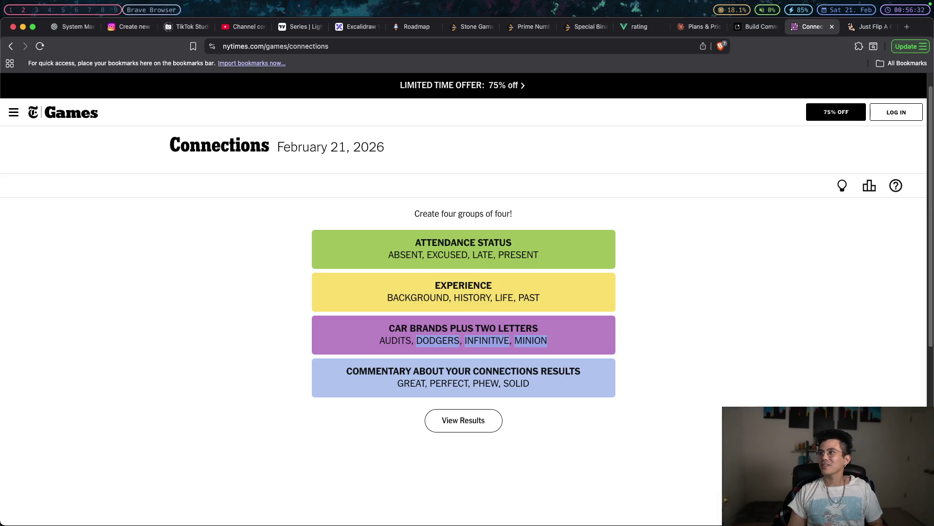
pyautogui.hotkey('alt', '5')
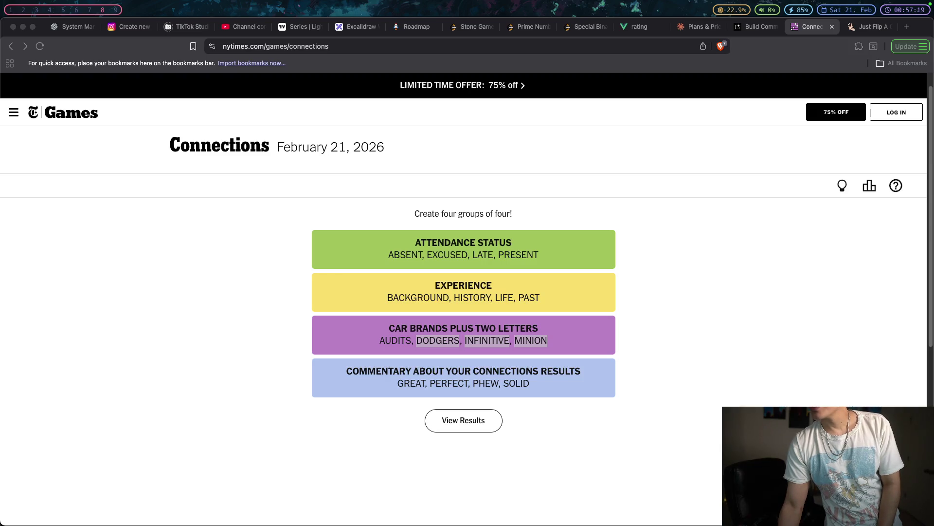
pyautogui.click(871, 28)
# Close the Connections tab and load the pasted codingame.com Clash of Code leaderboard URL.
pyautogui.click(825, 29)
pyautogui.click(833, 28)
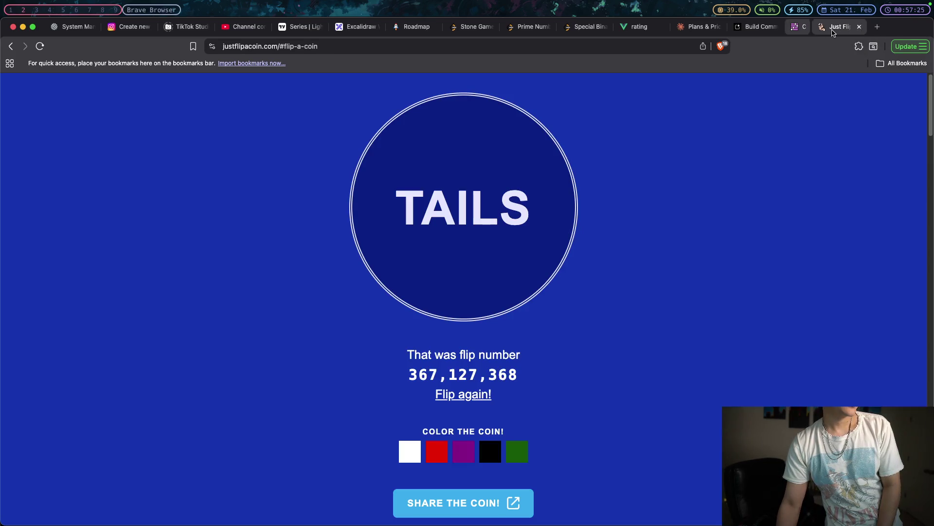
pyautogui.click(616, 50)
pyautogui.write('https://www.codingame.com/multiplayer/clashofcode/leaderboard')
pyautogui.press('Return')
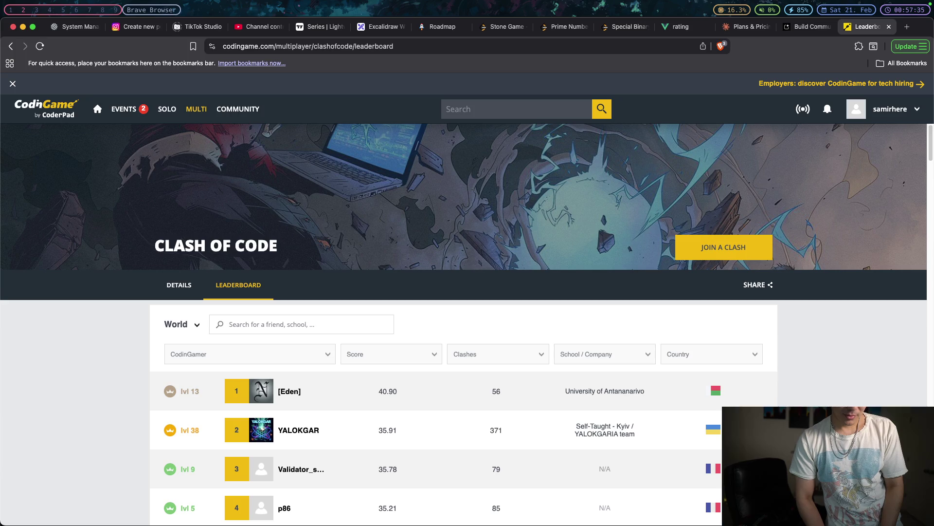
# From the Clash of Code details page, create a private clash with Fastest and Reverse modes.
pyautogui.hotkey('alt', '5')
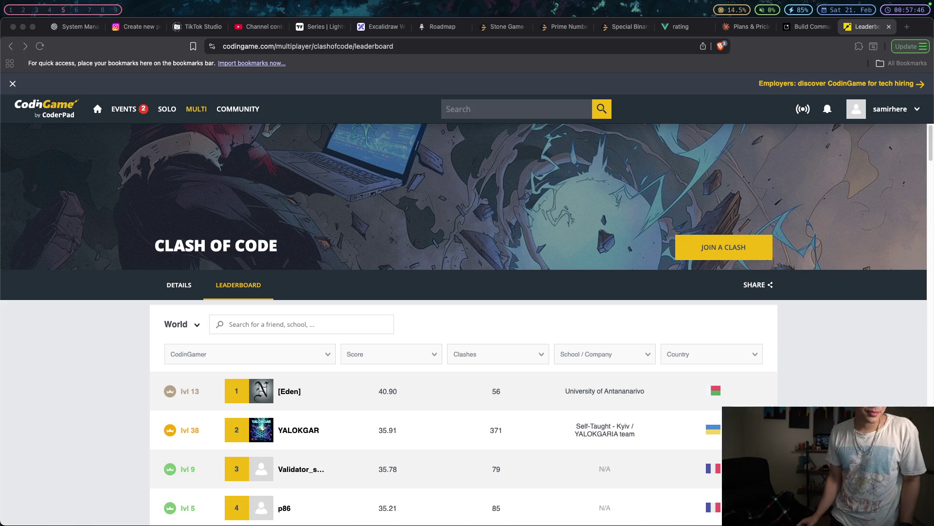
pyautogui.click(185, 286)
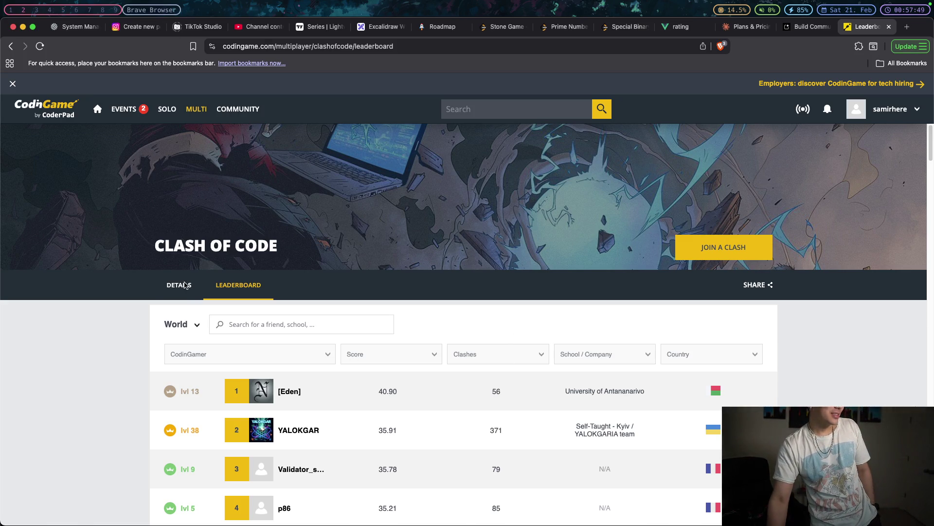
pyautogui.scroll(-10, 292, 443)
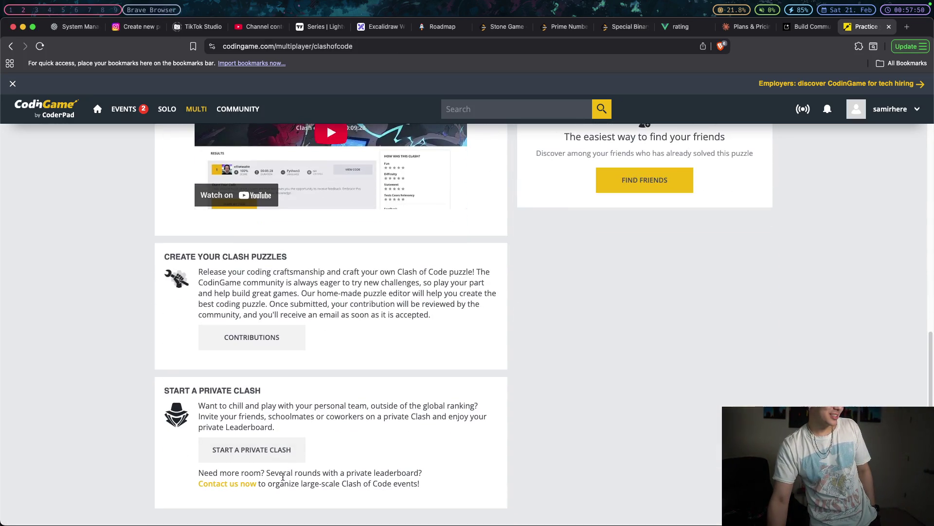
pyautogui.click(269, 454)
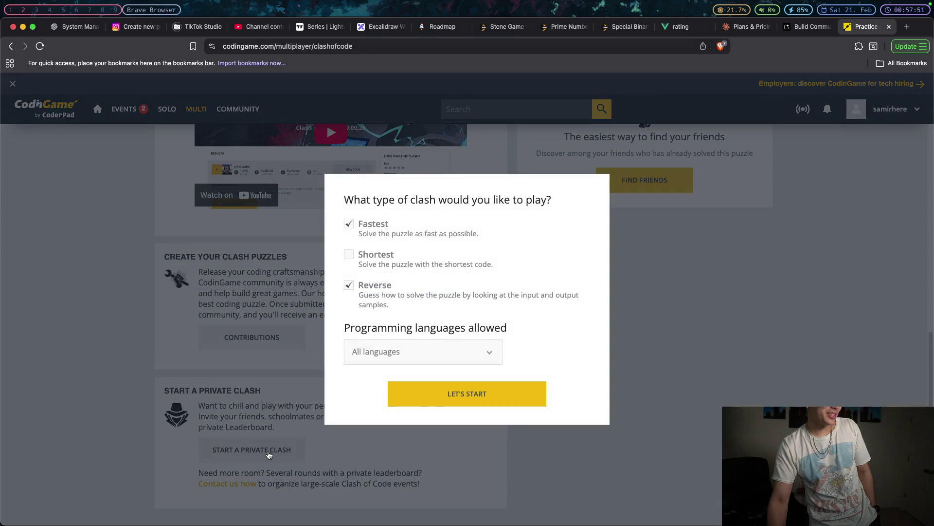
pyautogui.click(440, 401)
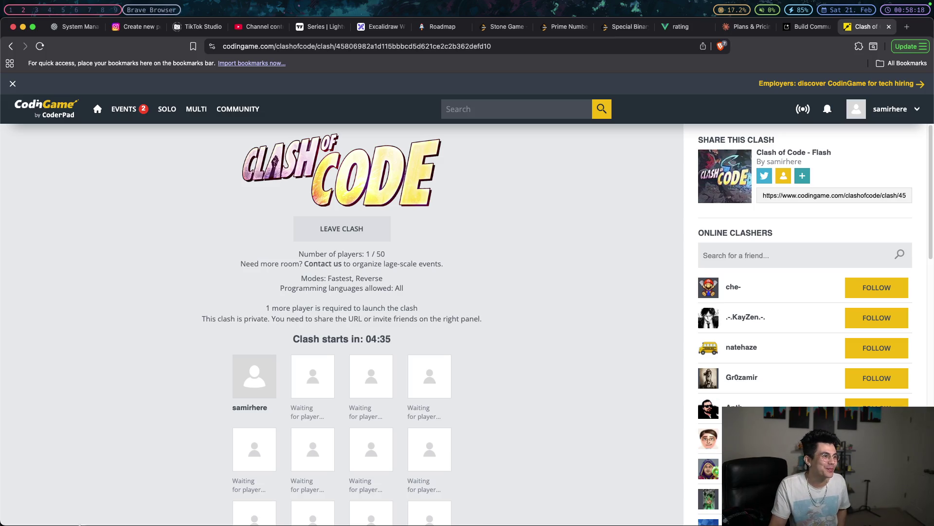
# Copy the private clash URL and share it while three more players join.
pyautogui.click(807, 183)
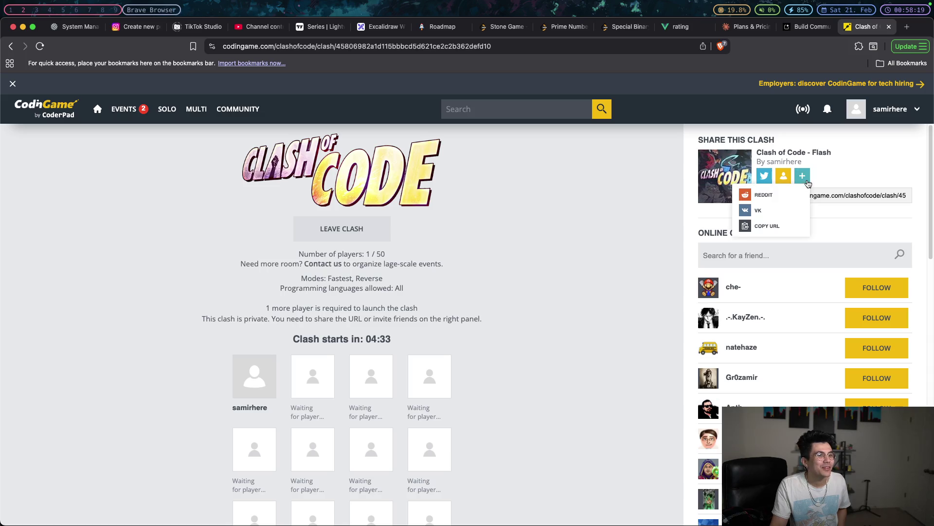
pyautogui.click(779, 225)
pyautogui.hotkey('alt', '5')
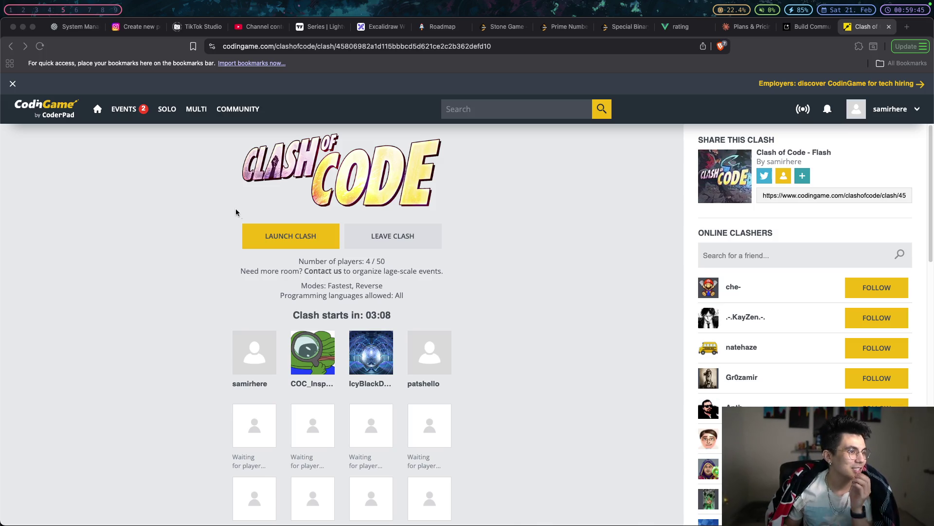
pyautogui.click(286, 236)
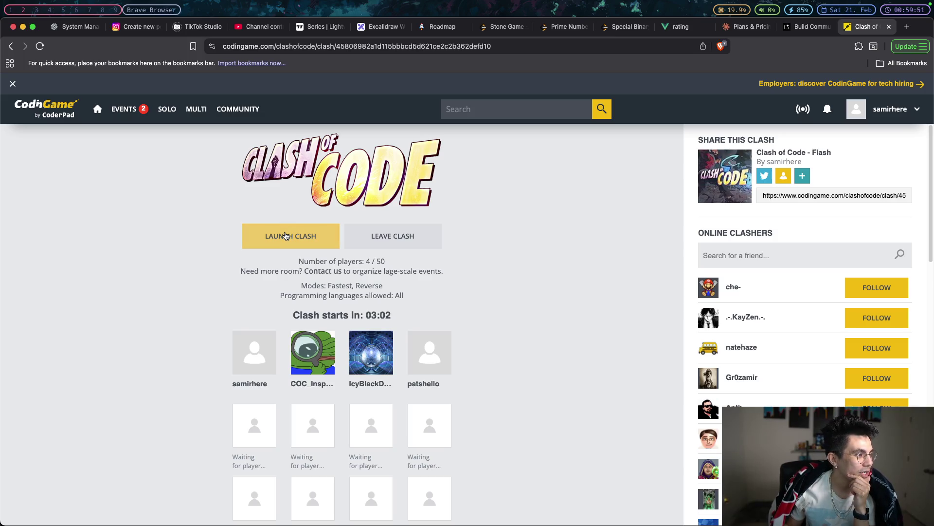
# Launch the clash now, read the remove-krap statement, and open a blank line after line 18.
pyautogui.click(286, 236)
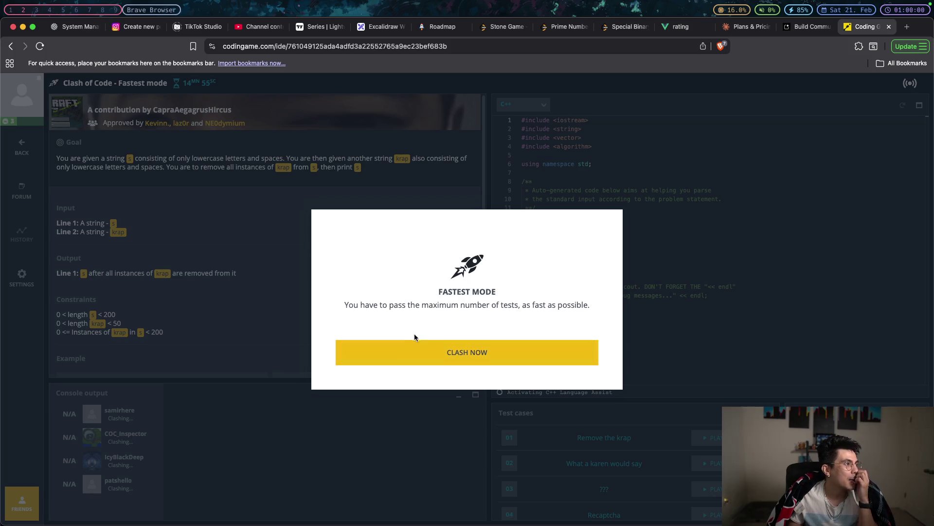
pyautogui.click(414, 349)
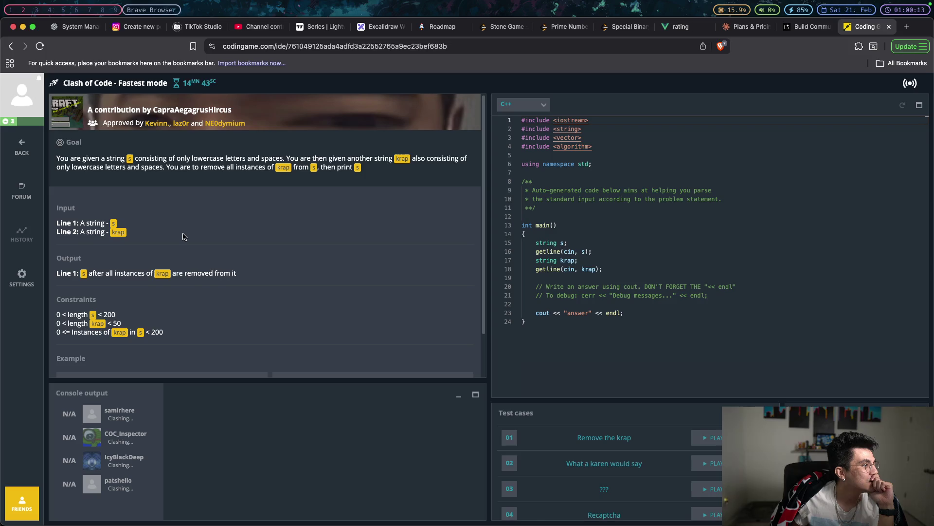
pyautogui.scroll(-1, 184, 236)
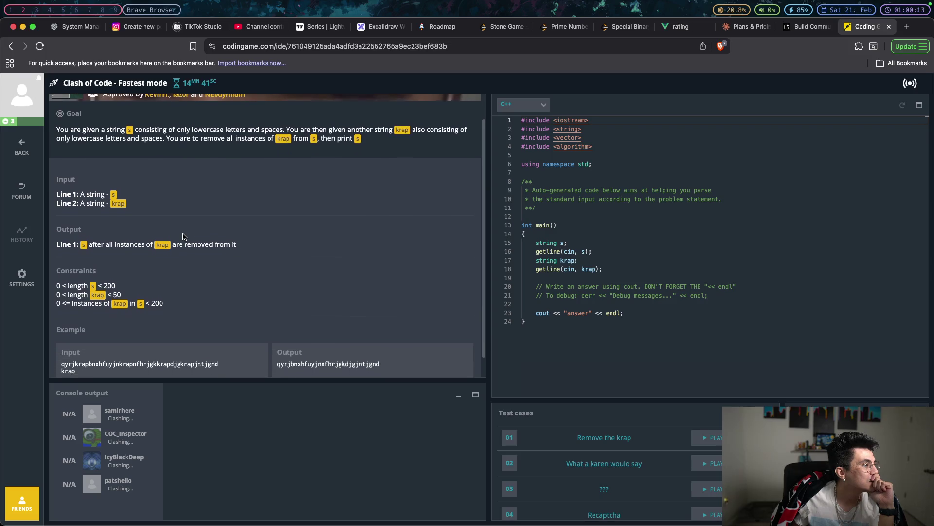
pyautogui.scroll(-1, 185, 236)
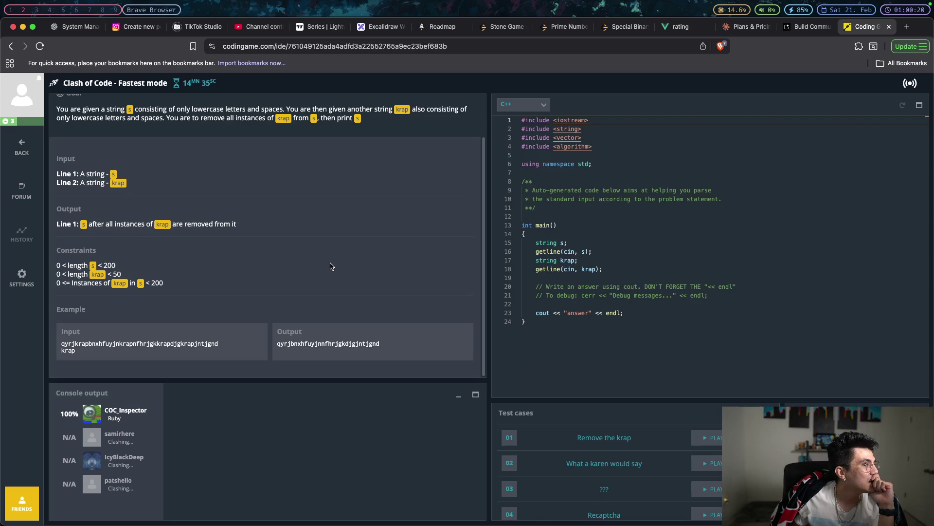
pyautogui.click(615, 272)
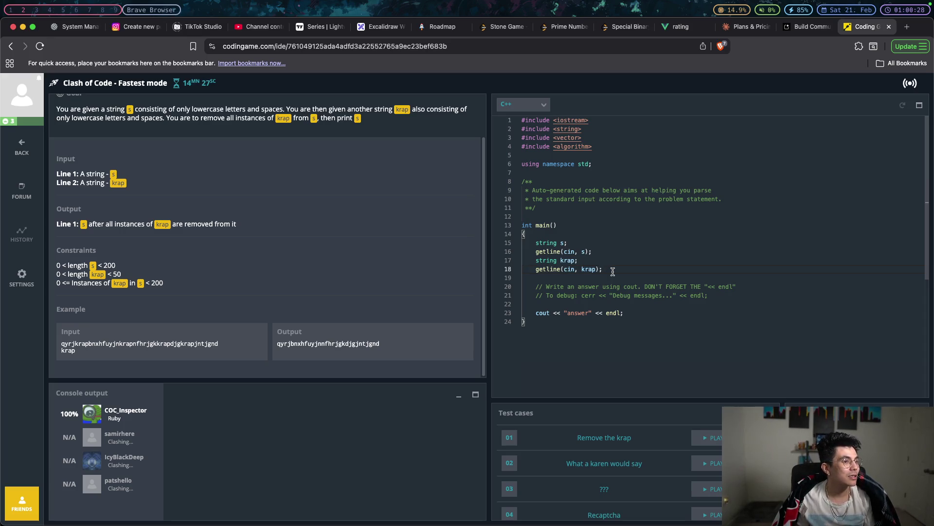
pyautogui.press('Return')
pyautogui.press('Return')
# Write the loop header for (int i = 0; i < s.size(); i++) and start an if inside it.
pyautogui.write('for (')
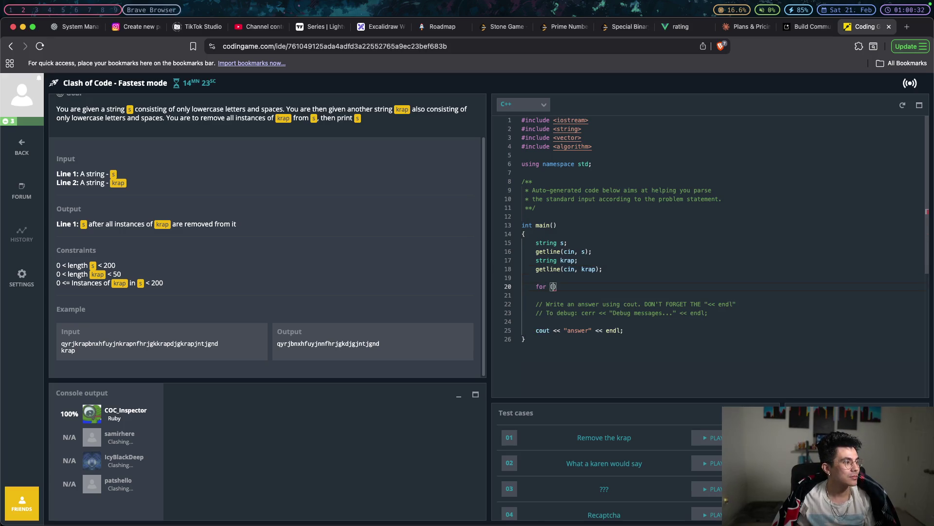
pyautogui.write('int i =0')
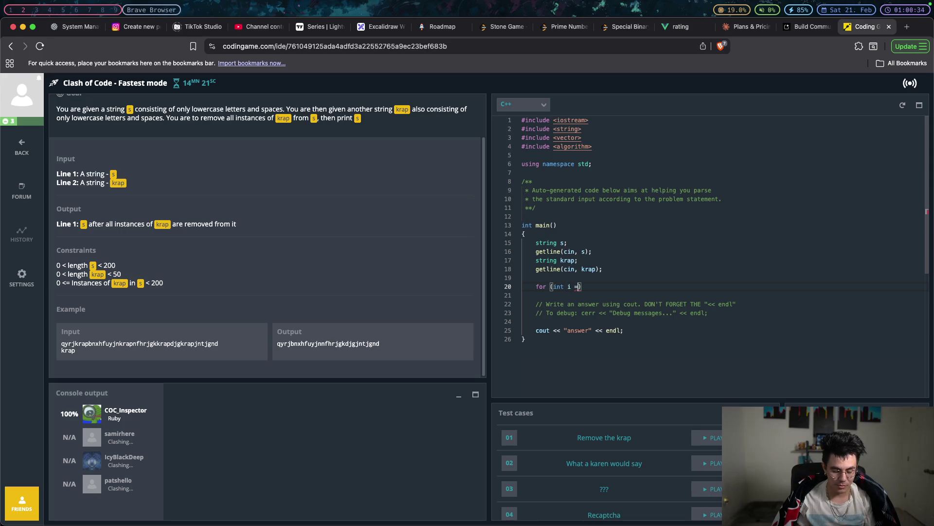
pyautogui.press('BackSpace')
pyautogui.press('BackSpace')
pyautogui.write('= 0; ')
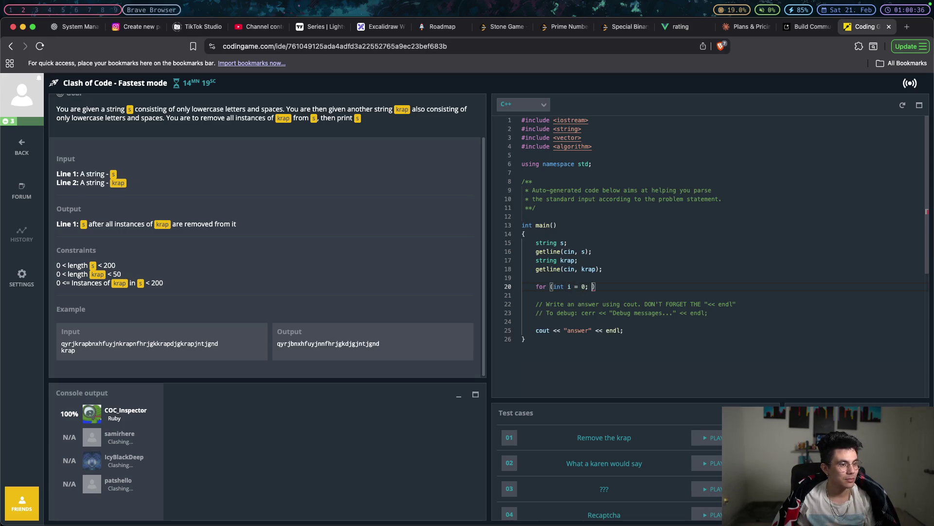
pyautogui.write('i < s.size(')
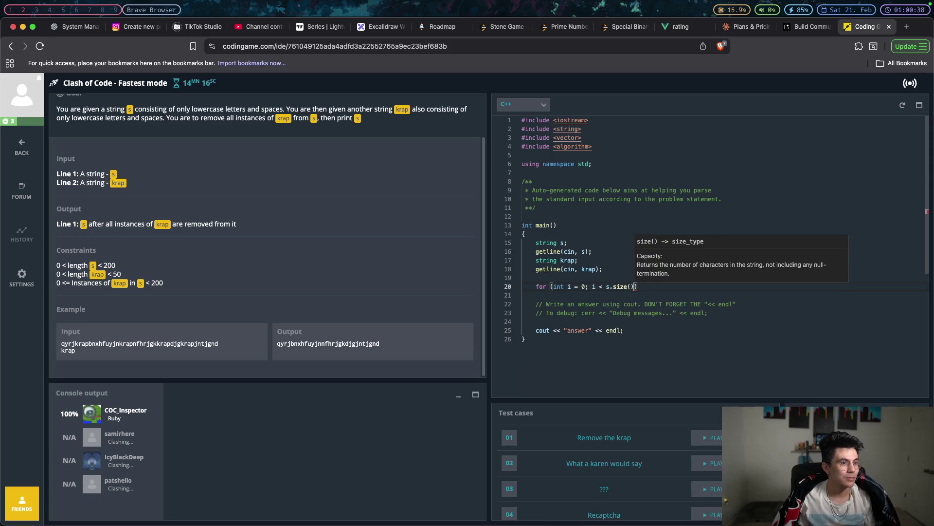
pyautogui.press('Return')
pyautogui.write('; ')
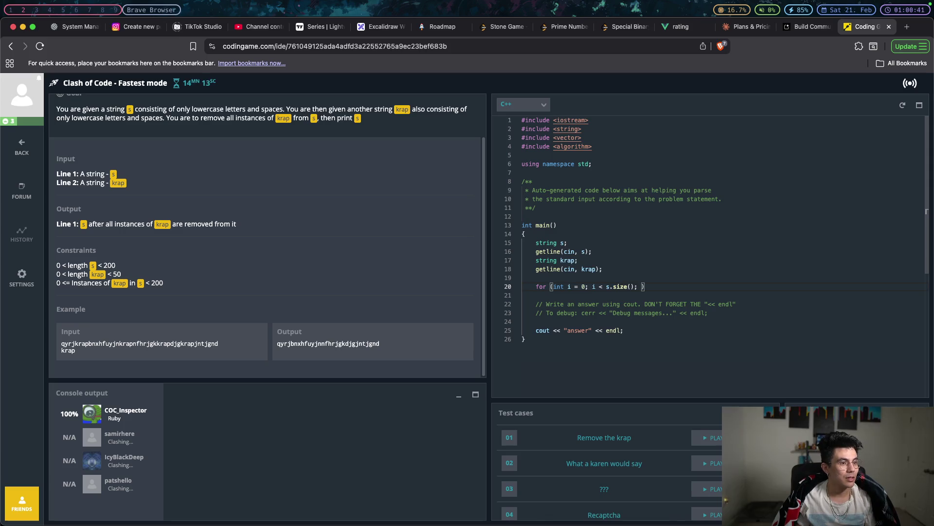
pyautogui.write('i++) {')
pyautogui.press('Return')
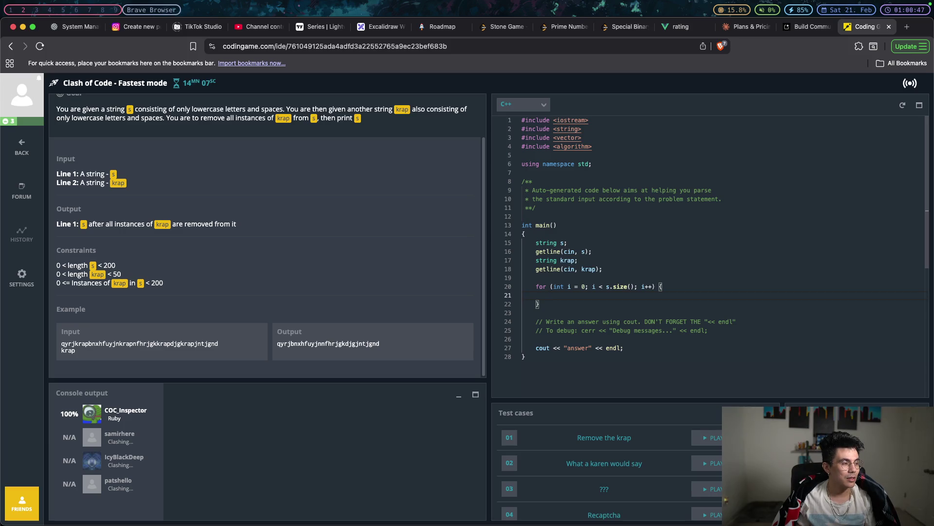
pyautogui.write('while')
pyautogui.write(' (')
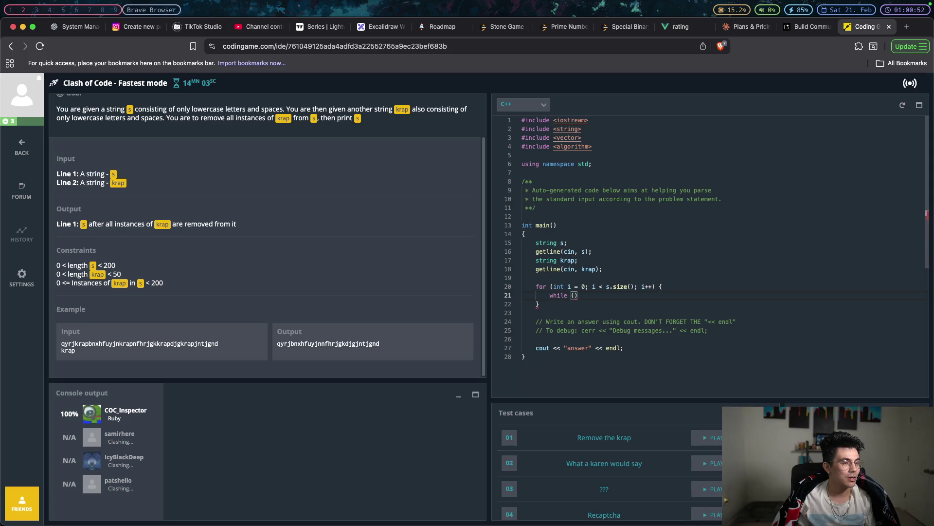
pyautogui.press('BackSpace')
pyautogui.press('BackSpace')
pyautogui.press('BackSpace')
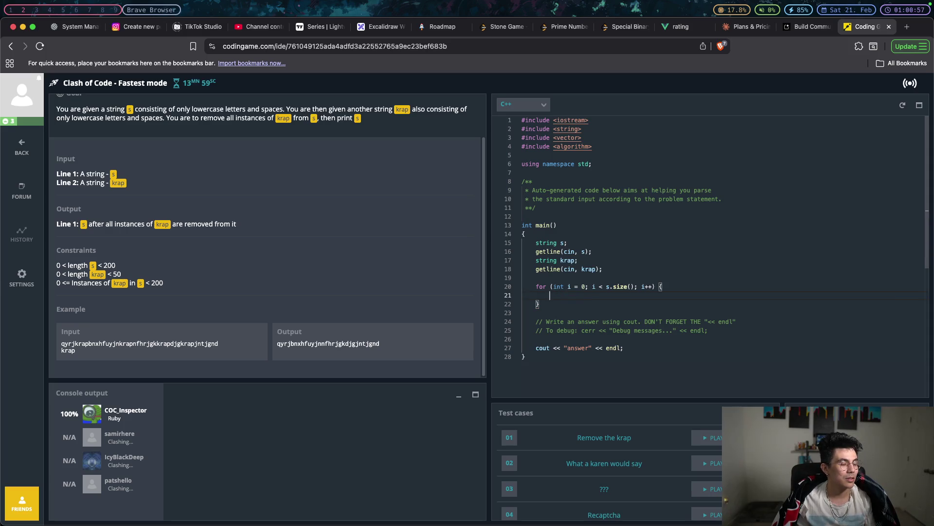
pyautogui.write('if ')
pyautogui.write('(')
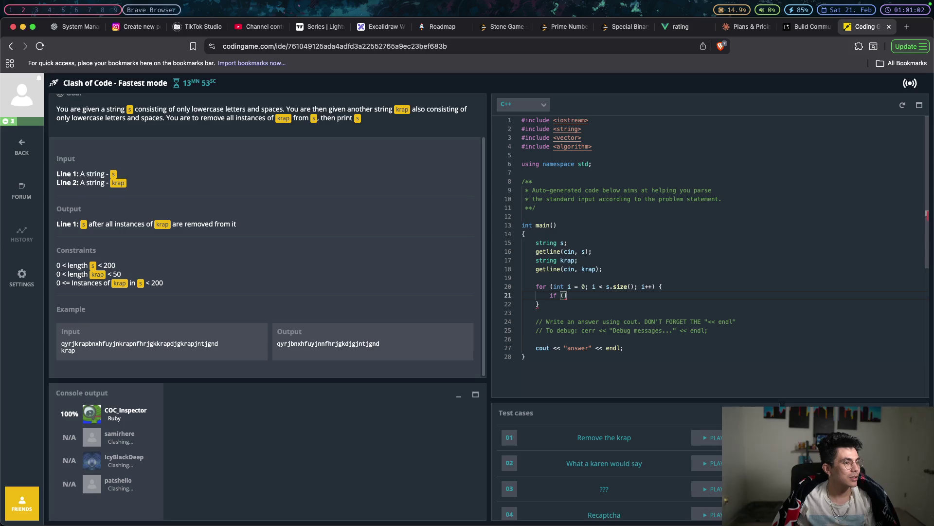
# Declare std::string word = ""; above the for loop.
pyautogui.click(564, 286)
pyautogui.press('Home')
pyautogui.press('Return')
pyautogui.press('Up')
pyautogui.write('std::string ')
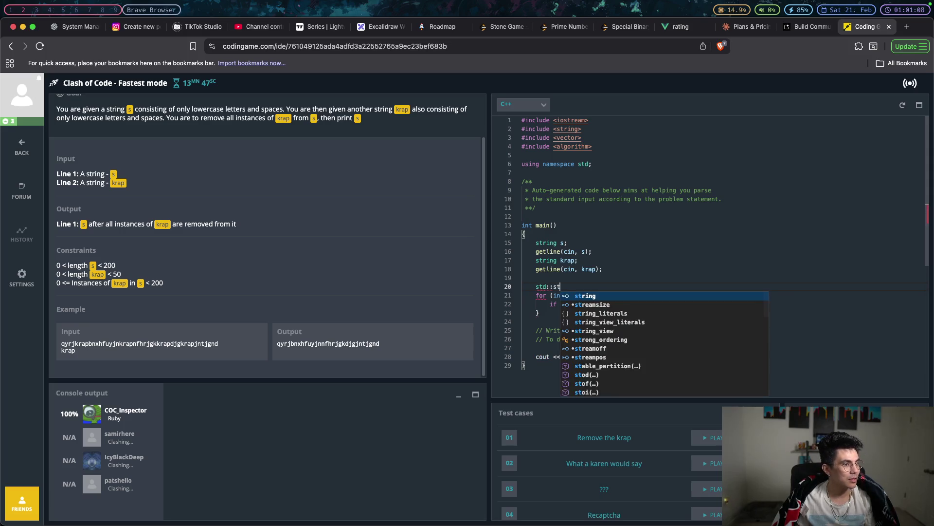
pyautogui.write('word = "')
pyautogui.press('Down')
pyautogui.press('Down')
pyautogui.press('Left')
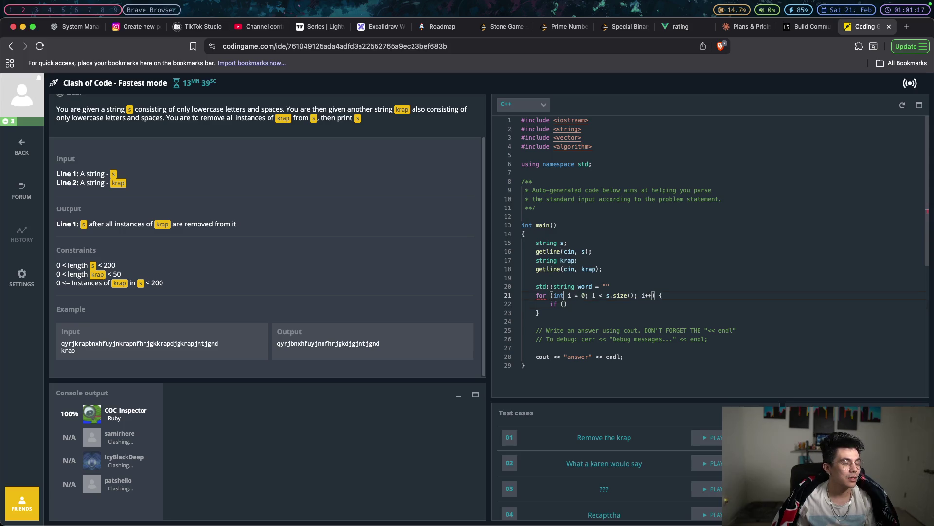
pyautogui.click(613, 287)
pyautogui.write(';')
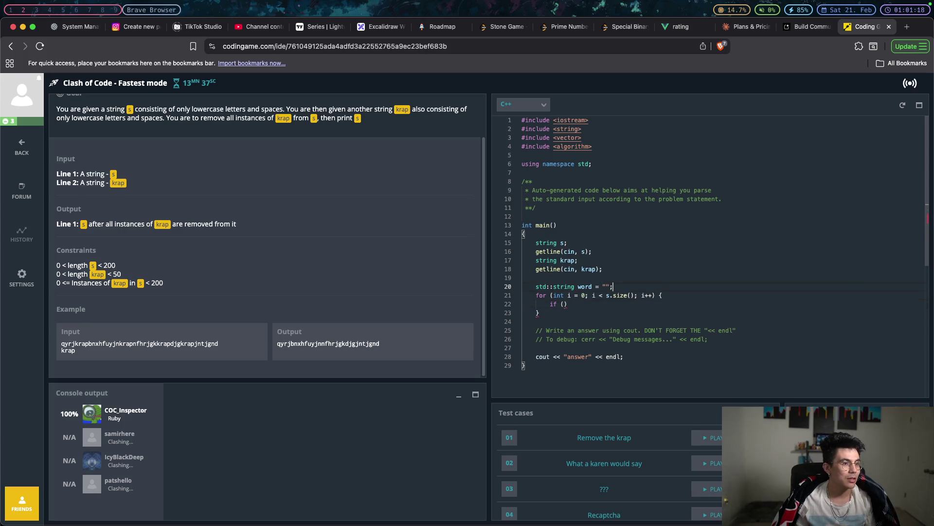
# Write the condition if (s.substr(i, krap.size()) == krap) with an opening block.
pyautogui.click(679, 297)
pyautogui.press('Return')
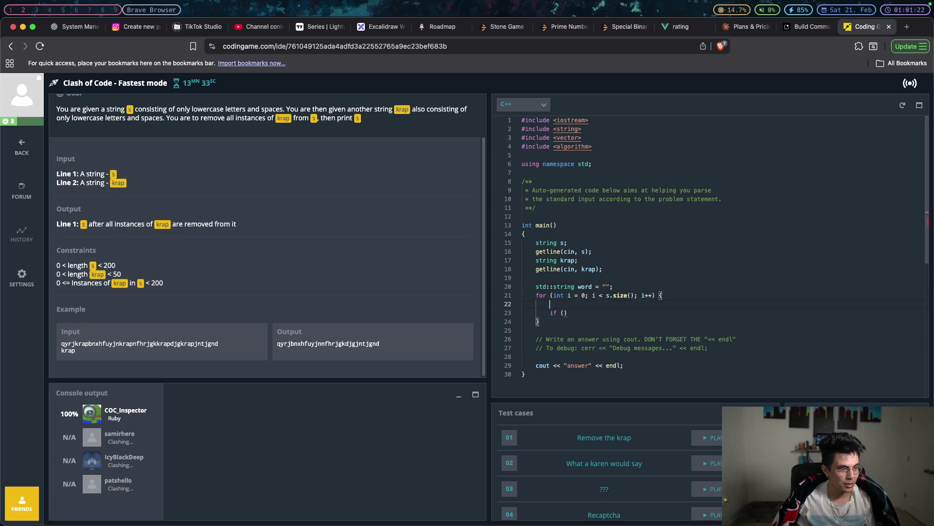
pyautogui.press('Down')
pyautogui.press('End')
pyautogui.press('Left')
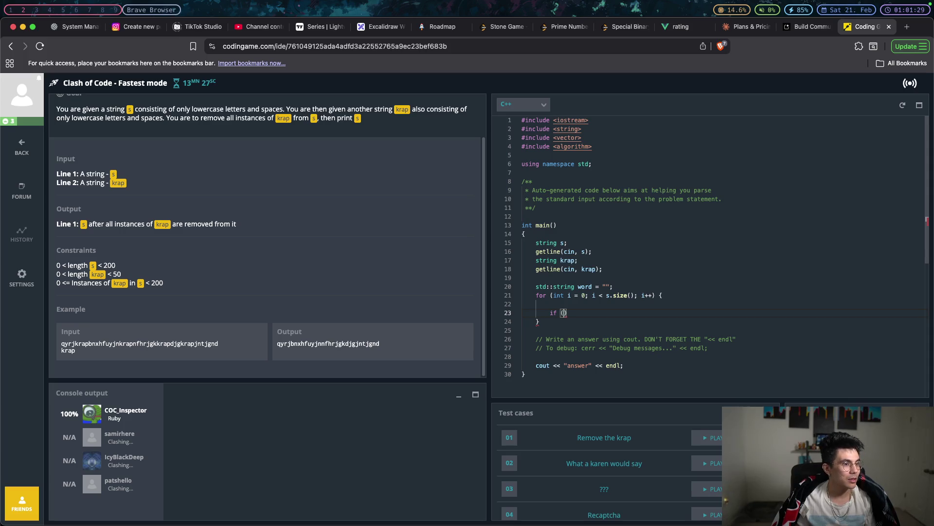
pyautogui.write('s.subst')
pyautogui.press('Tab')
pyautogui.write('i, ')
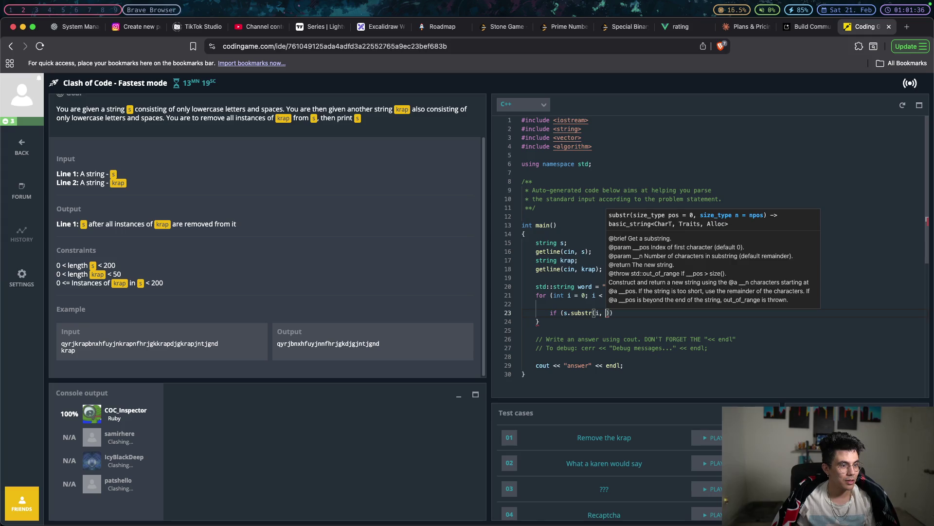
pyautogui.write('krap.size')
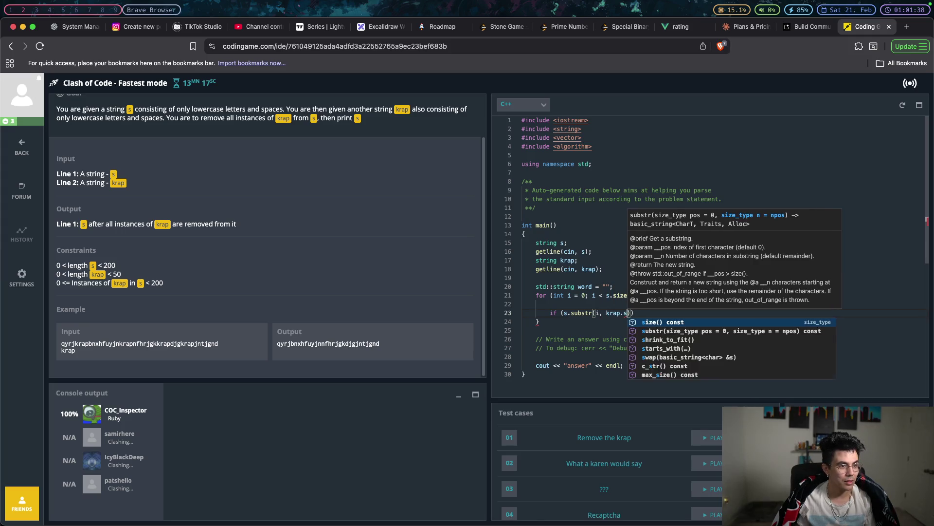
pyautogui.press('Tab')
pyautogui.write(')')
pyautogui.click(646, 313)
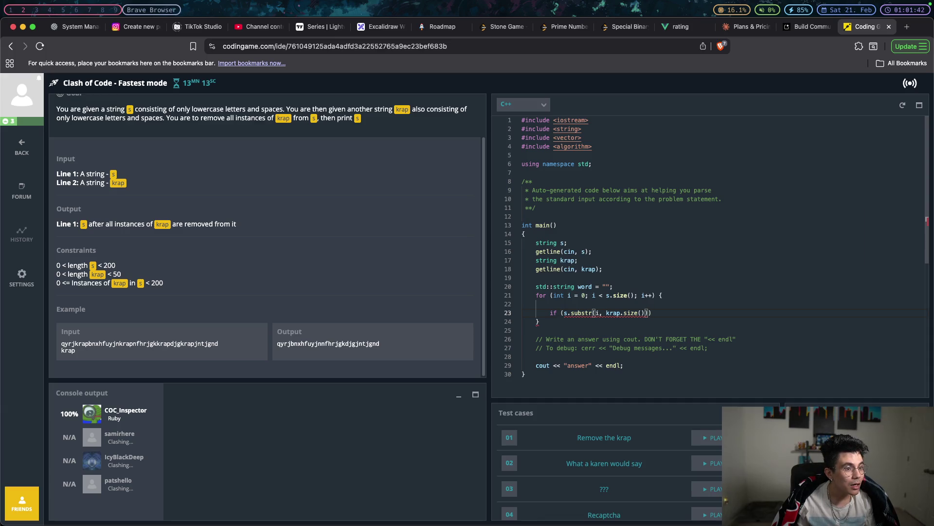
pyautogui.write(') == k')
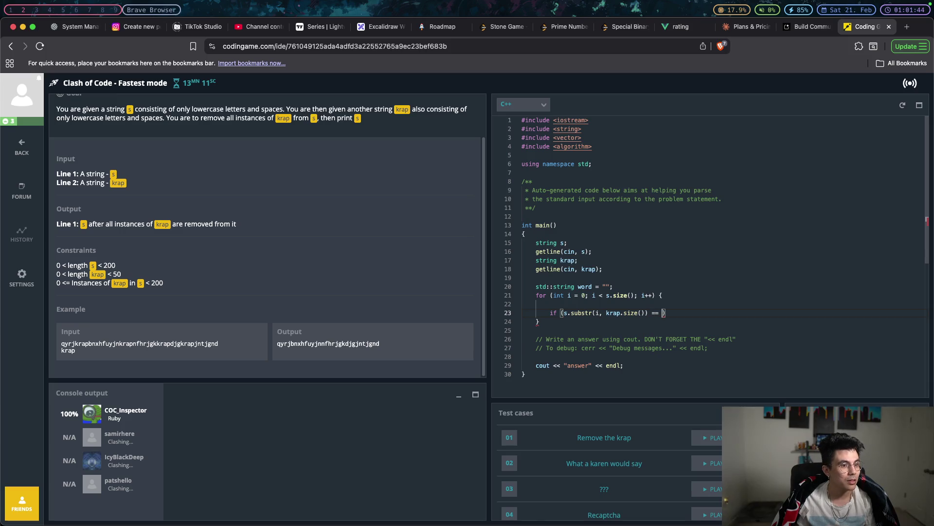
pyautogui.write('rap) {')
pyautogui.press('Return')
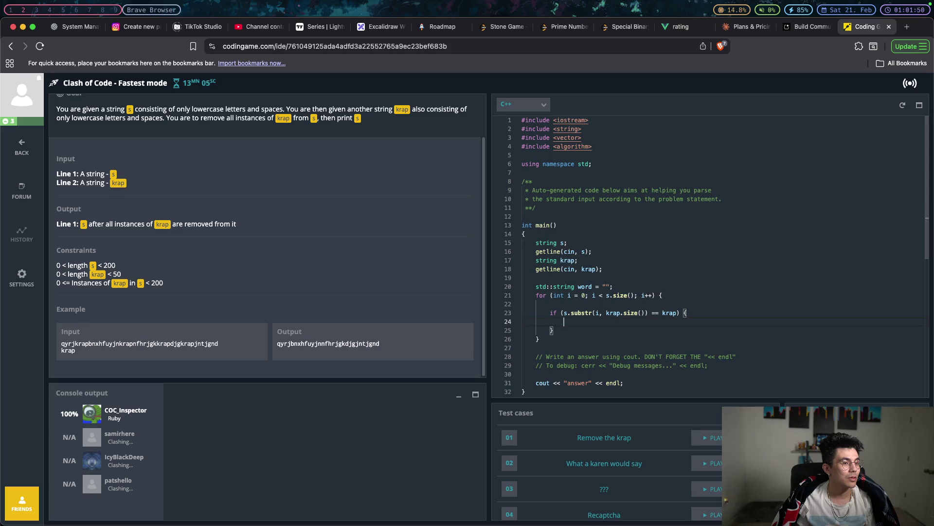
# Advance i by krap.size() on a match, else append s[i] to word, and run test 01.
pyautogui.write('i =')
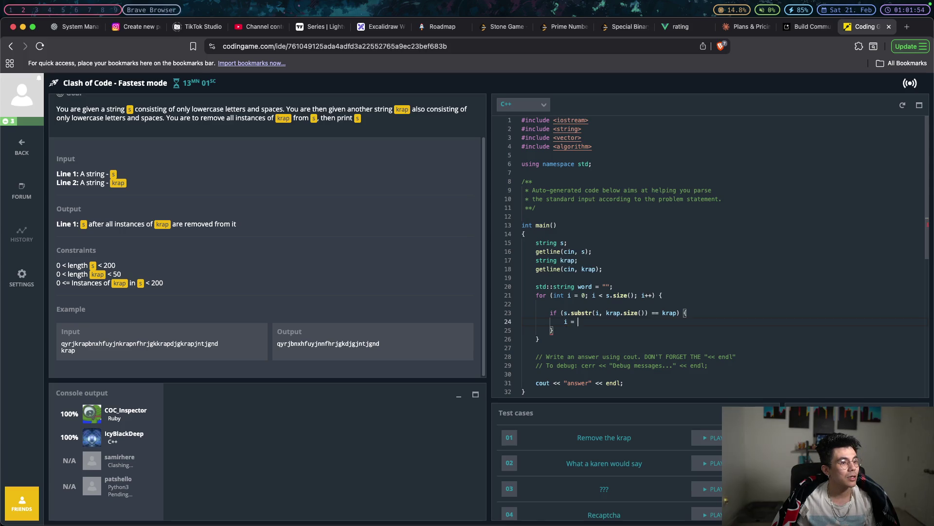
pyautogui.press('BackSpace')
pyautogui.press('BackSpace')
pyautogui.write('+= ')
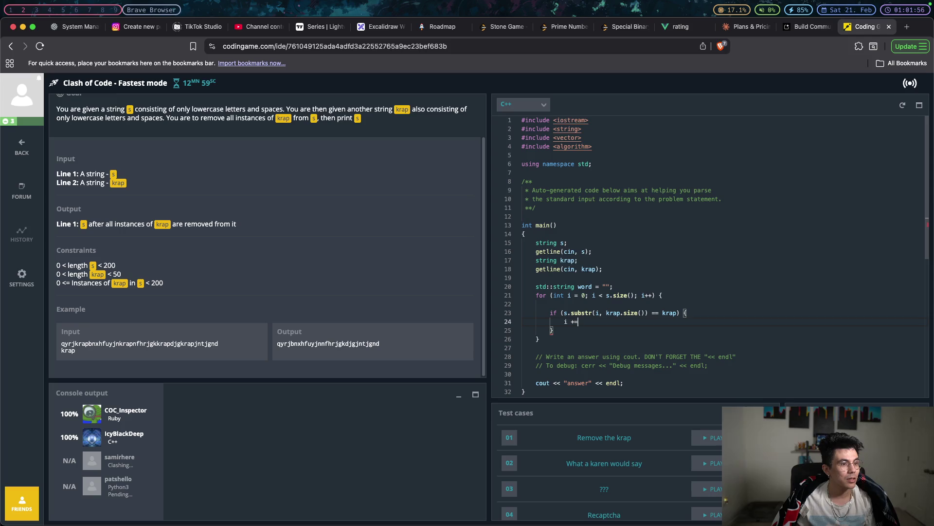
pyautogui.write('krap')
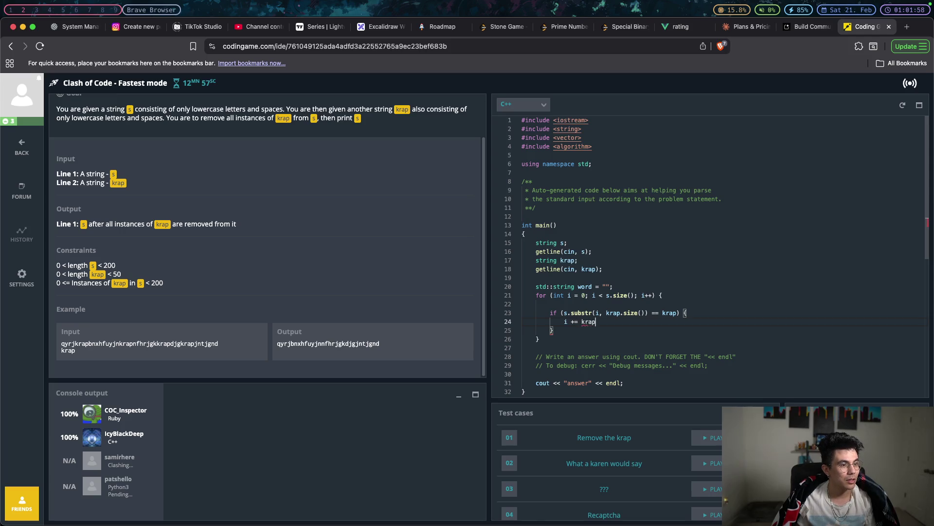
pyautogui.write('.size();')
pyautogui.press('Return')
pyautogui.write('con')
pyautogui.press('BackSpace')
pyautogui.press('BackSpace')
pyautogui.press('BackSpace')
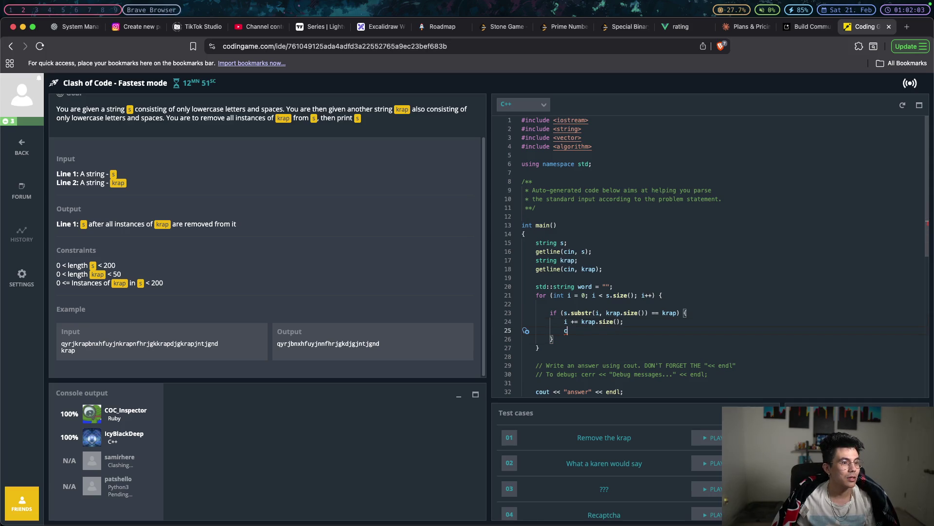
pyautogui.write('else {')
pyautogui.press('Return')
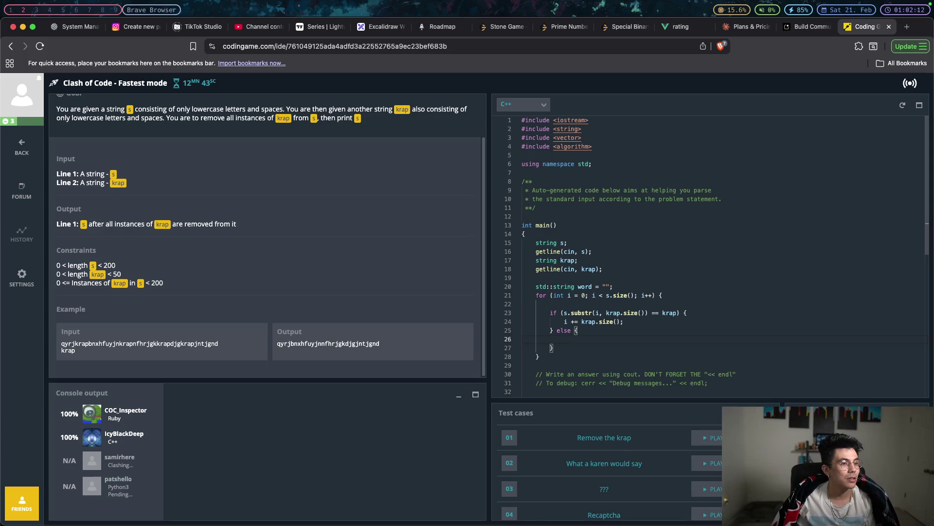
pyautogui.write('wor')
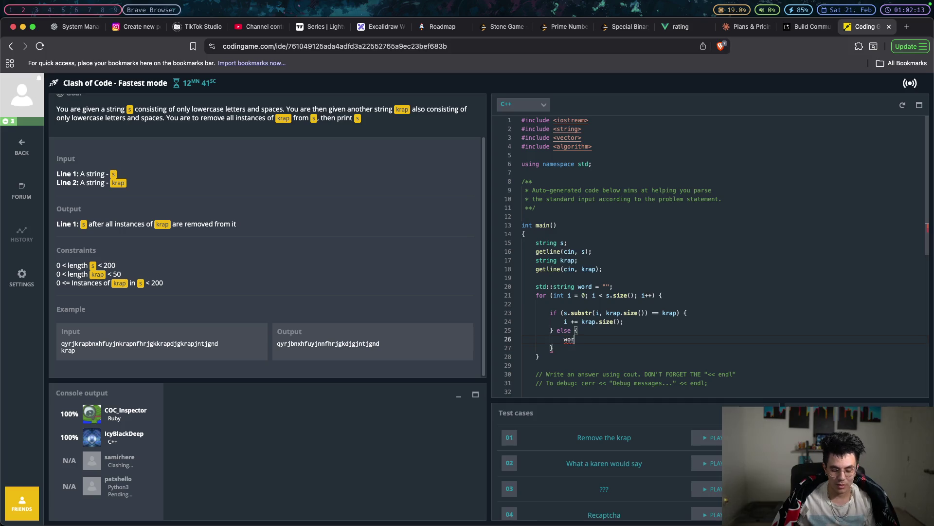
pyautogui.write('d += s[i];')
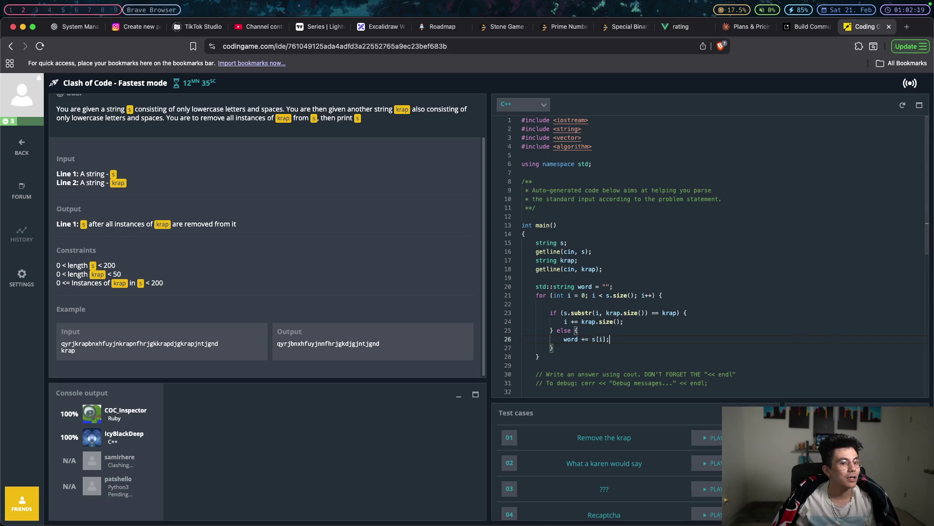
pyautogui.hotkey('ctrl', 'Return')
pyautogui.scroll(-2, 630, 326)
# Print word instead of "answer" and change the skip to krap.size() - 1, rerunning the tests.
pyautogui.moveTo(590, 352); pyautogui.dragTo(561, 353)
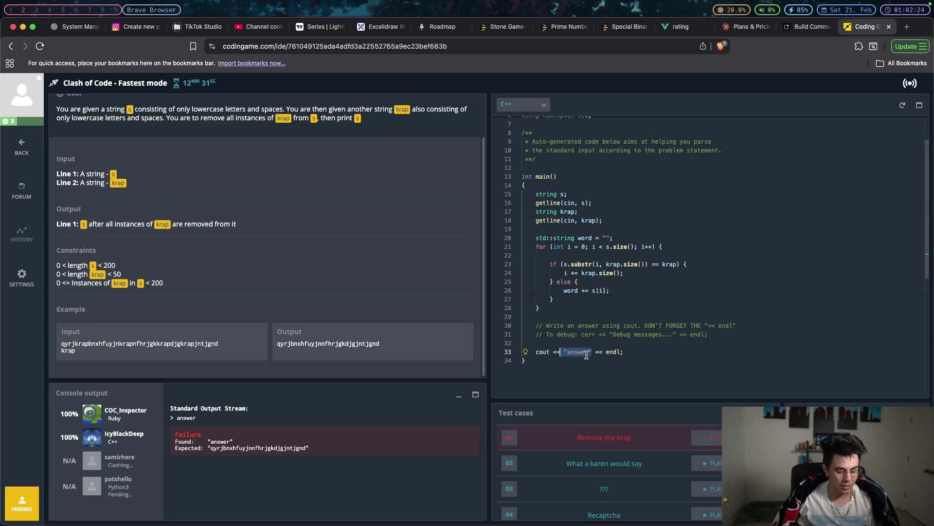
pyautogui.write('word')
pyautogui.hotkey('ctrl', 'Return')
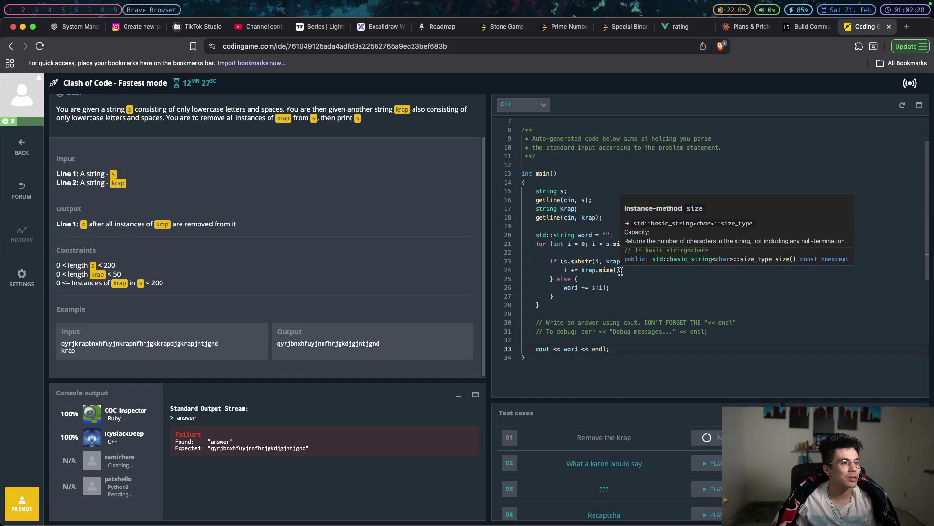
pyautogui.click(620, 270)
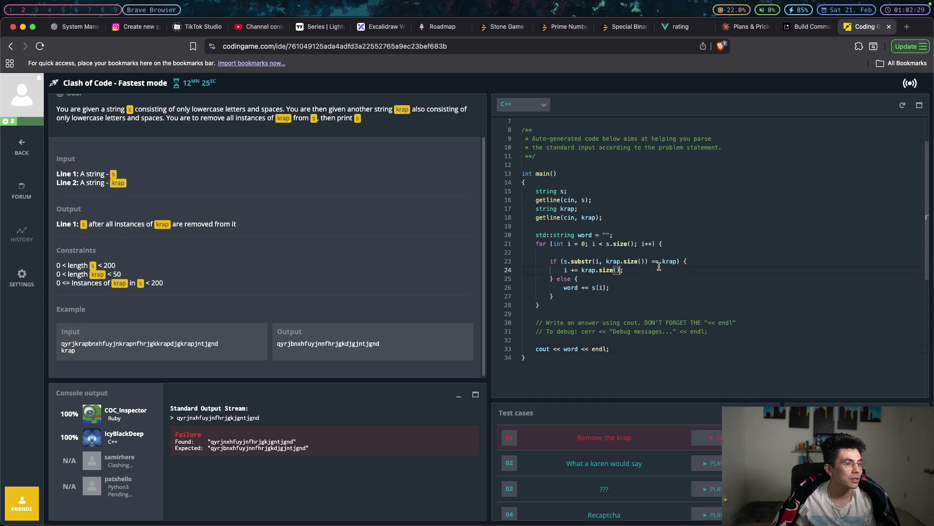
pyautogui.write('- 1')
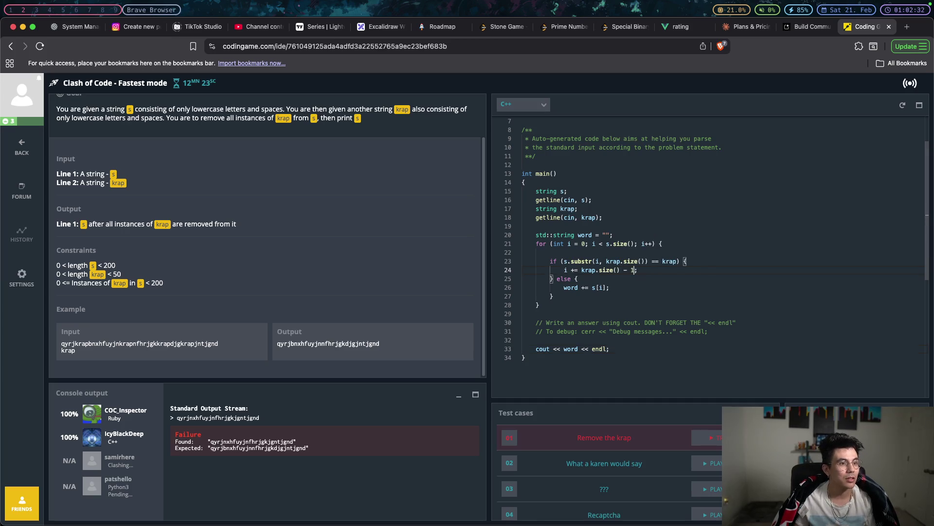
pyautogui.hotkey('ctrl', 'Return')
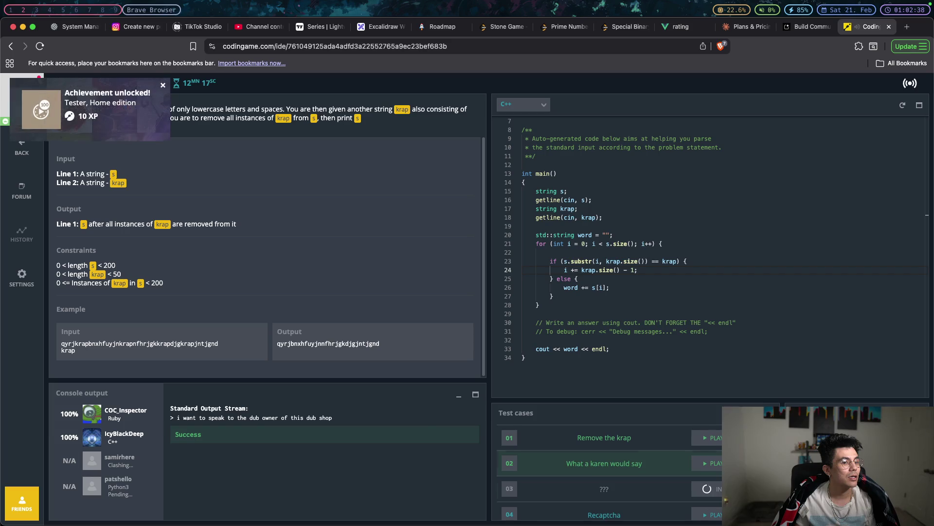
pyautogui.scroll(-3, 440, 400)
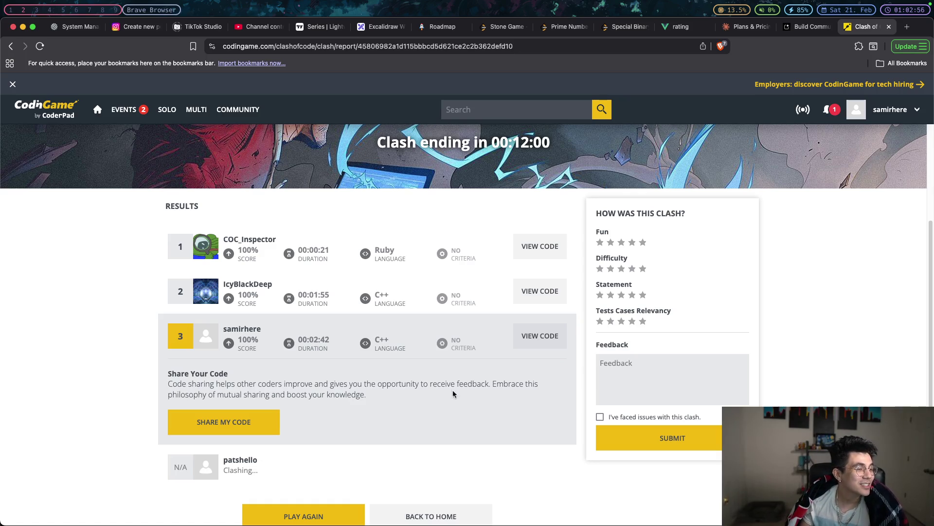
# Read the first-place player's one-line Ruby gsub solution, close it, and open a new tab.
pyautogui.click(537, 251)
pyautogui.moveTo(360, 249)
pyautogui.mouseDown()
pyautogui.moveTo(268, 247)
pyautogui.moveTo(345, 247)
pyautogui.mouseUp()
pyautogui.click(269, 247)
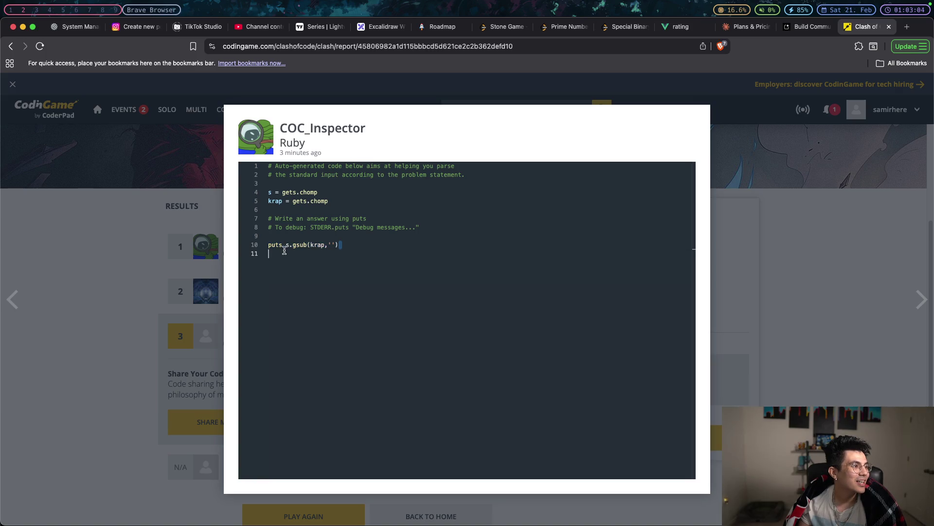
pyautogui.tripleClick(268, 248)
pyautogui.click(204, 250)
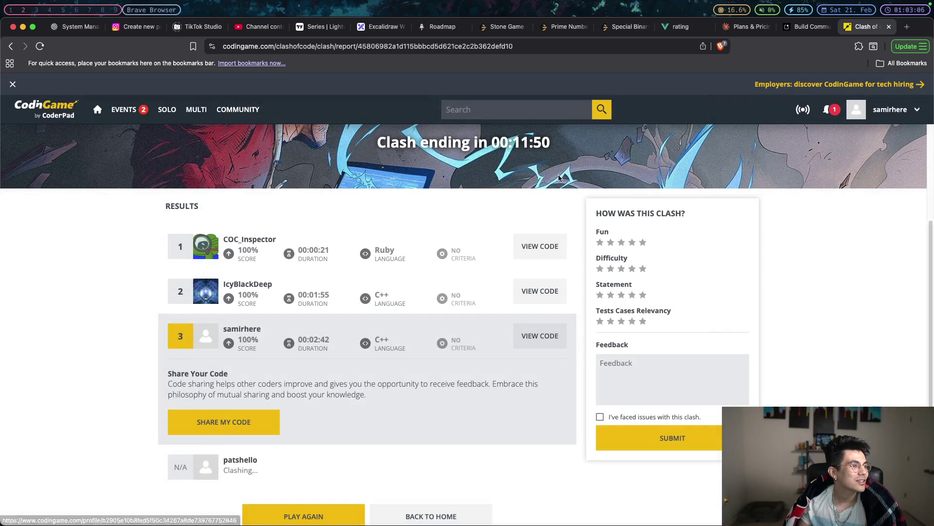
pyautogui.click(907, 30)
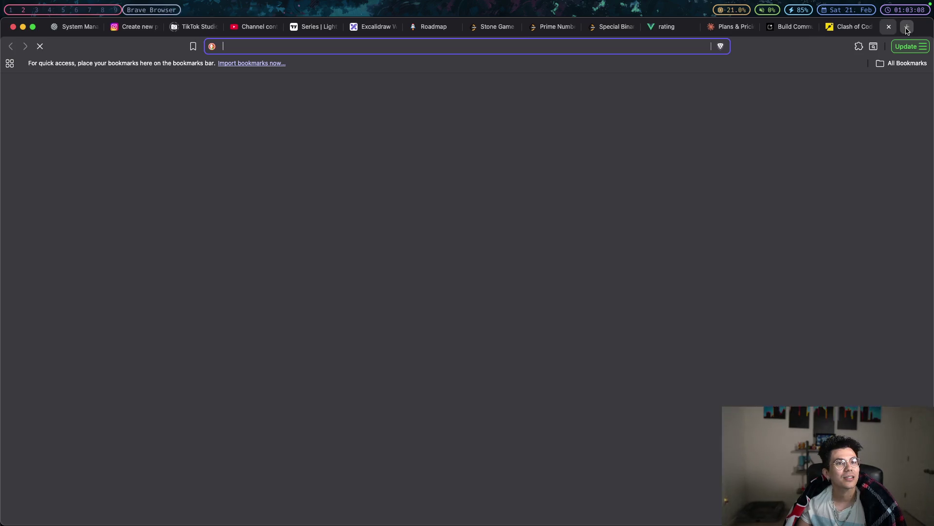
# Search DuckDuckGo for removing words or patterns from a C++ string, highlighting the string::find() and string::erase() suggestions.
pyautogui.write('can i ')
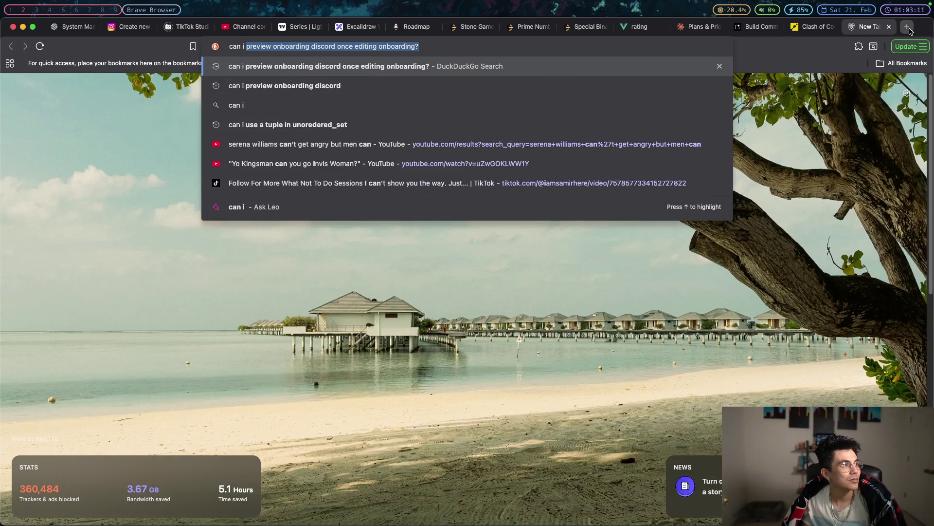
pyautogui.write('remove certain words')
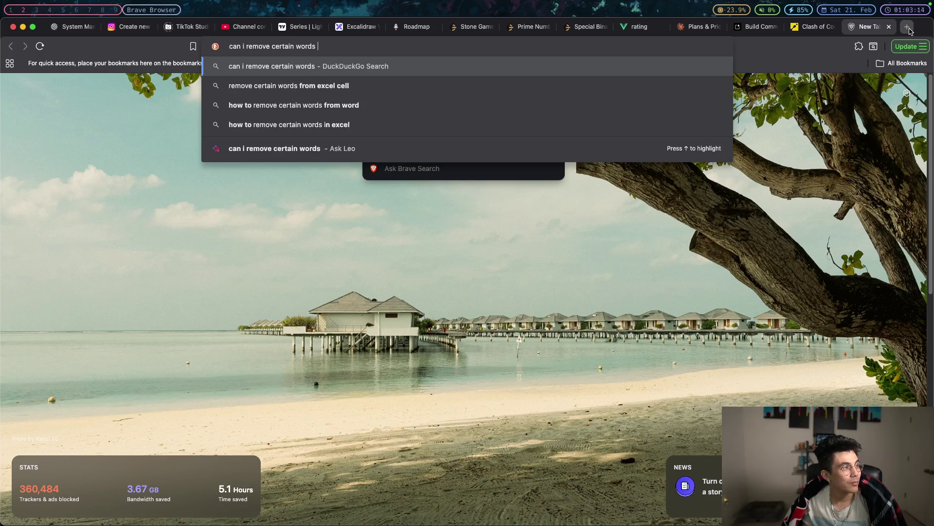
pyautogui.write(' or')
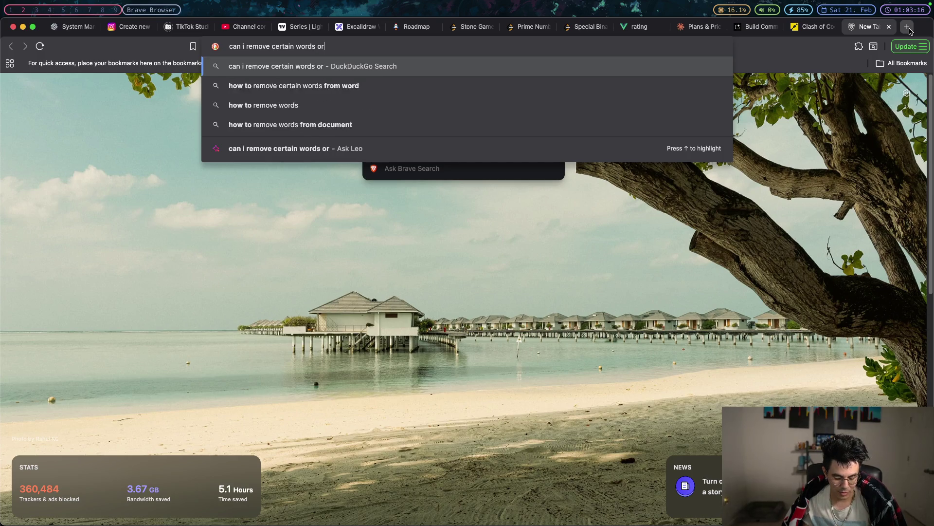
pyautogui.write(' patterns')
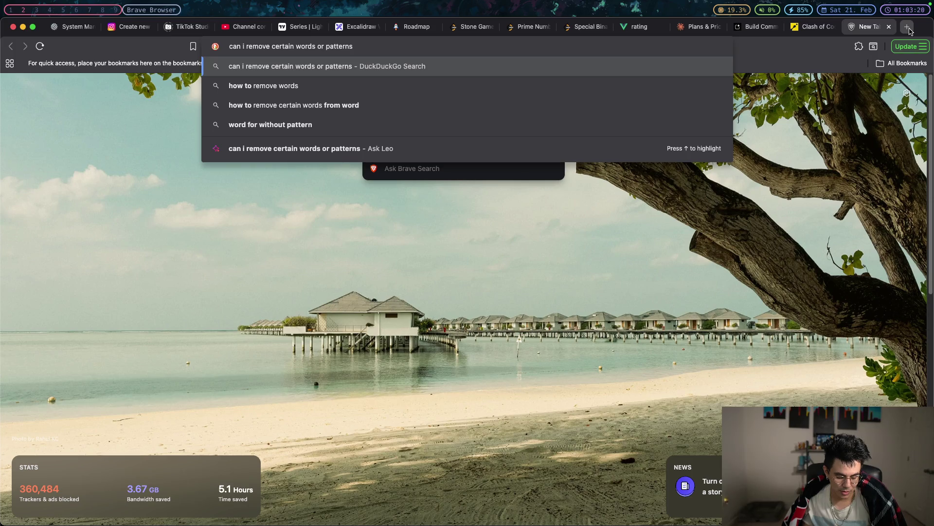
pyautogui.write(' in a s')
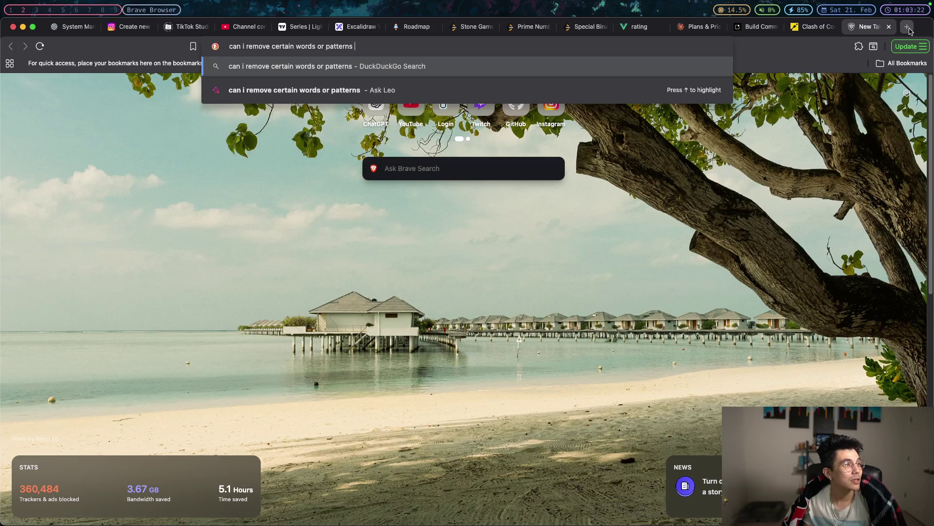
pyautogui.write('tring in c++')
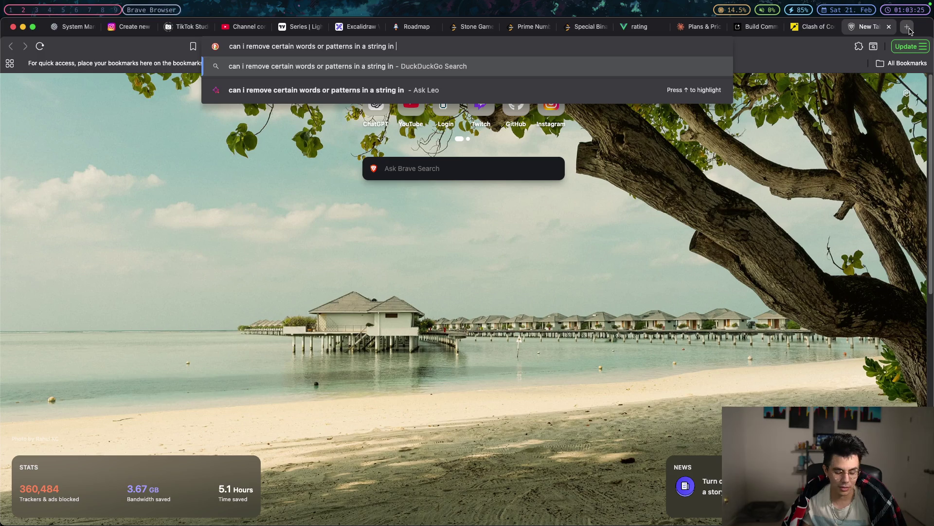
pyautogui.press('Return')
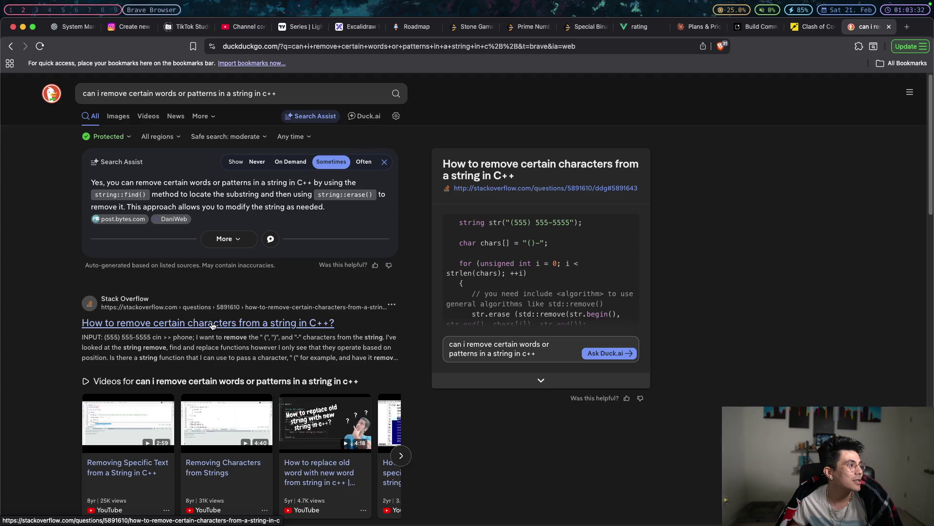
pyautogui.moveTo(147, 197)
pyautogui.mouseDown()
pyautogui.moveTo(95, 184)
pyautogui.moveTo(93, 198)
pyautogui.mouseUp()
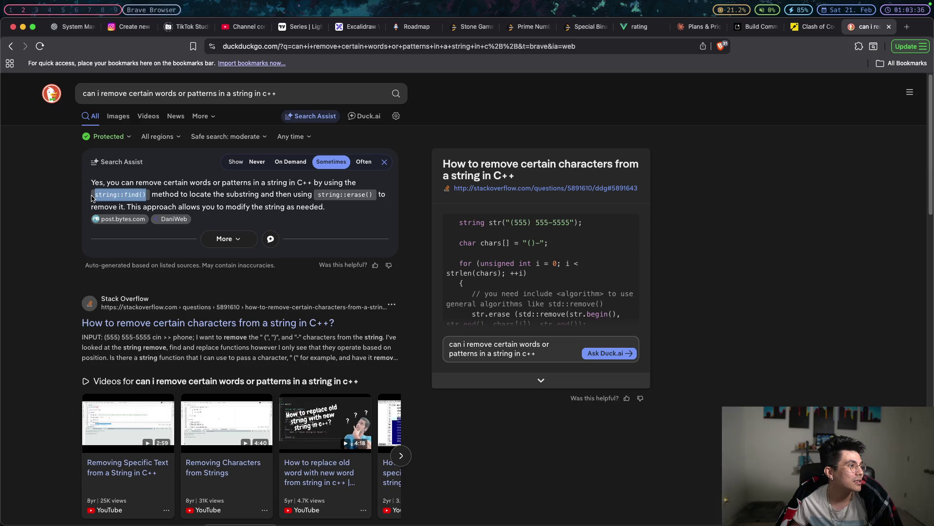
pyautogui.click(97, 194)
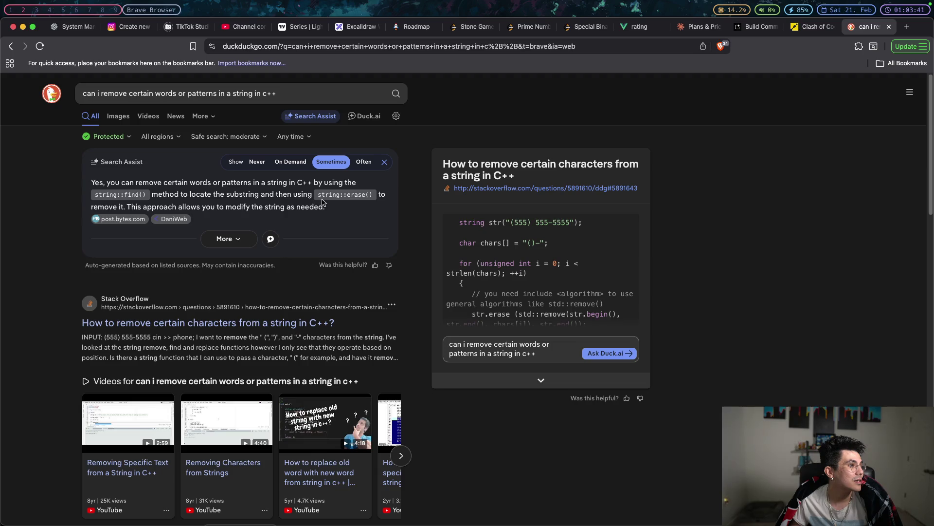
pyautogui.moveTo(375, 195); pyautogui.dragTo(281, 195)
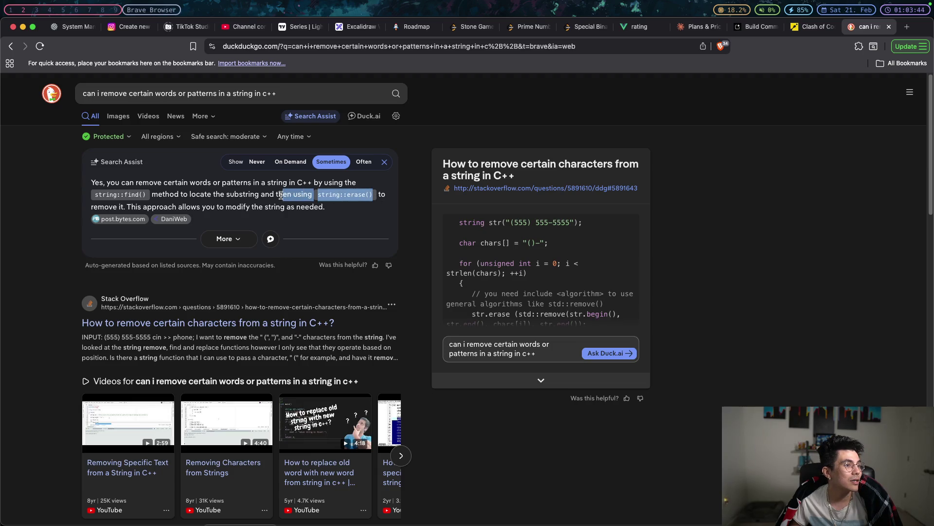
pyautogui.click(530, 49)
# Ask ChatGPT at chatgpt.com how to remove a word from a C++ string paragraph, then return to the clash report.
pyautogui.write('chatgpt.com')
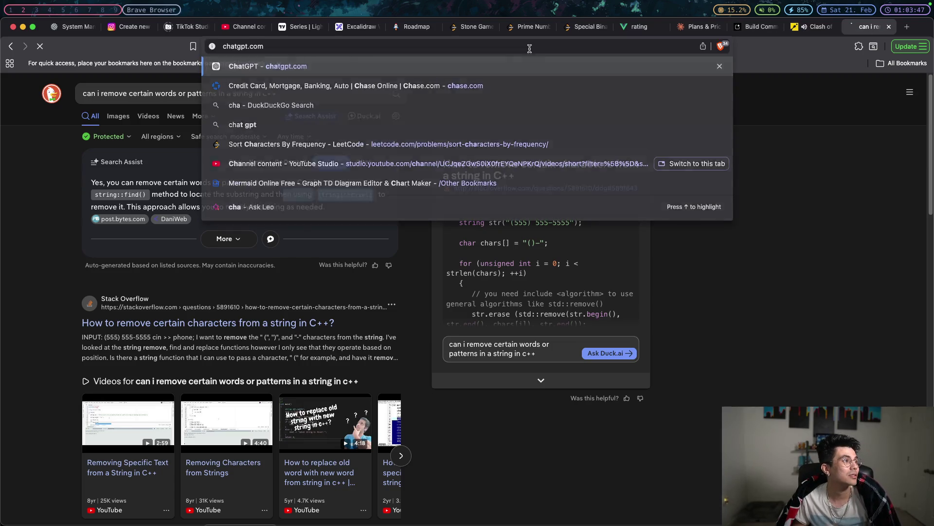
pyautogui.press('Return')
pyautogui.write('how cna')
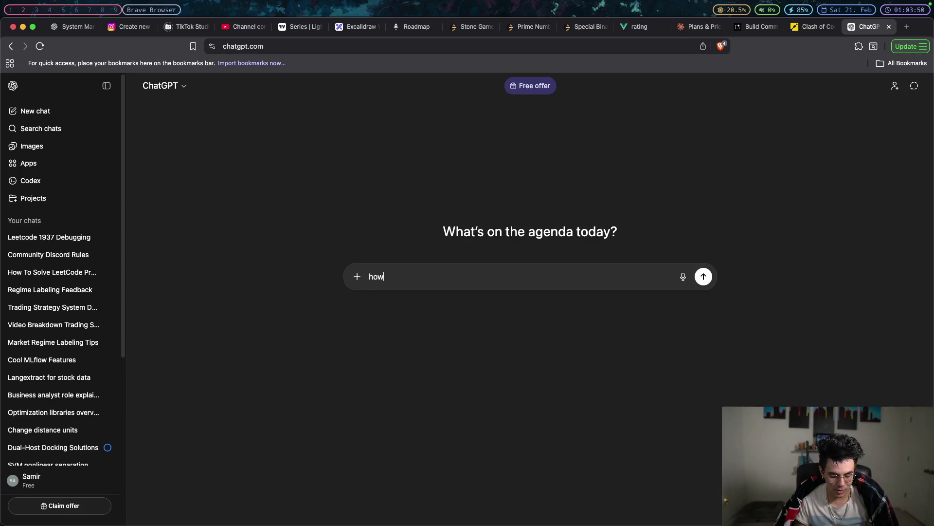
pyautogui.press('BackSpace')
pyautogui.press('BackSpace')
pyautogui.write('IO')
pyautogui.write('remove')
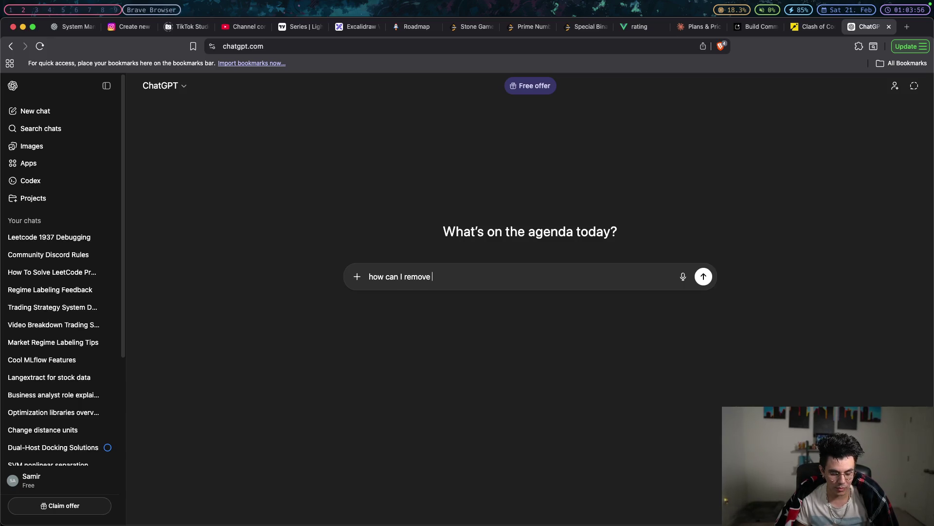
pyautogui.write('ing wor')
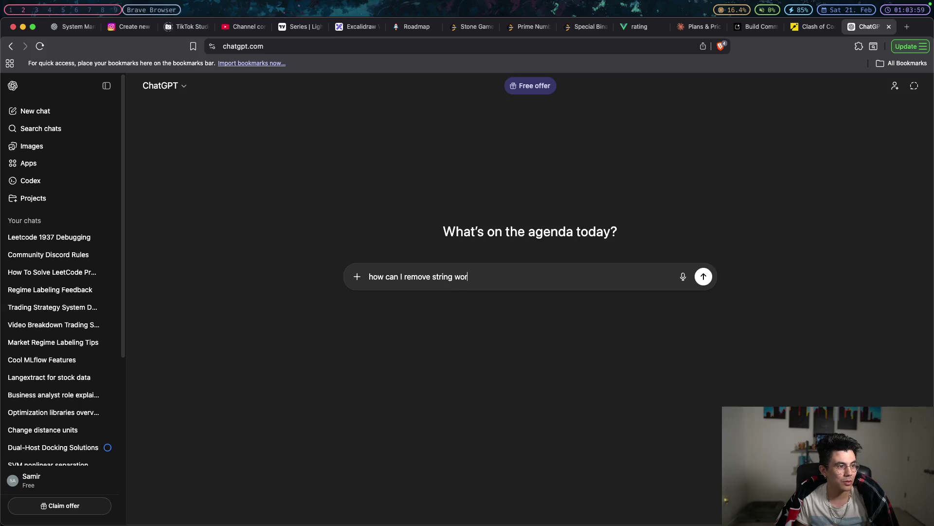
pyautogui.write('m string para')
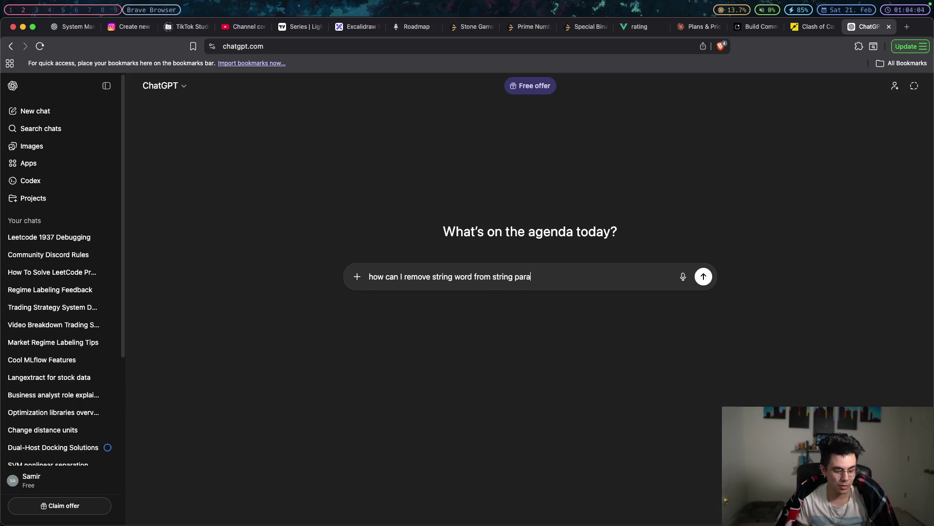
pyautogui.write('ph')
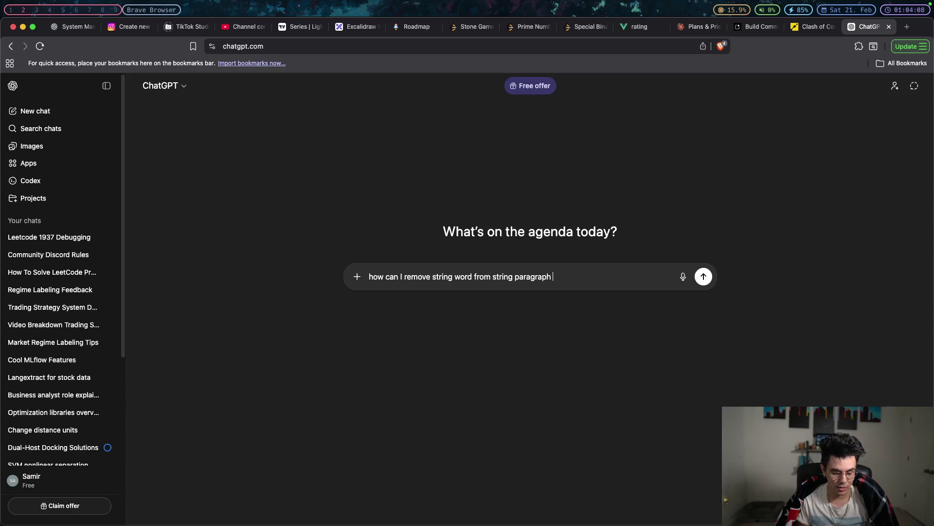
pyautogui.write(' ea')
pyautogui.write('lyt')
pyautogui.press('Return')
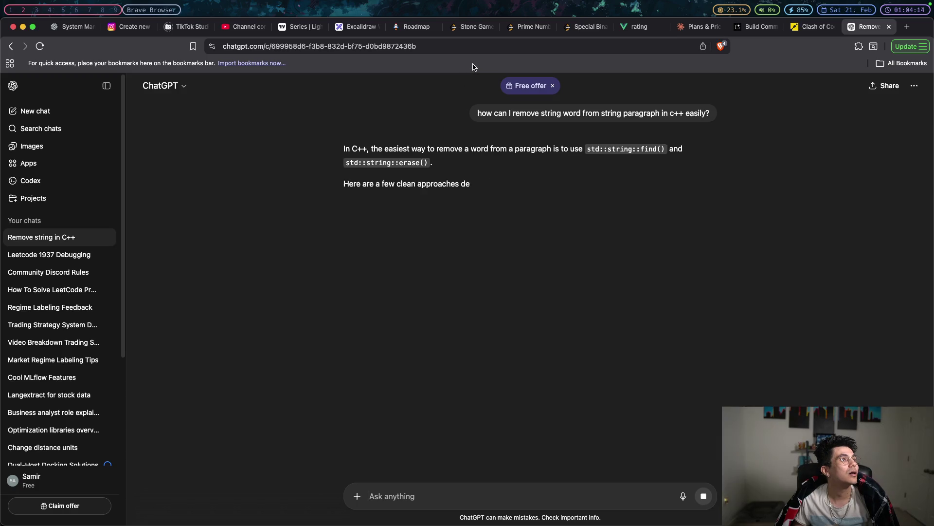
pyautogui.click(809, 26)
pyautogui.scroll(-1, 388, 386)
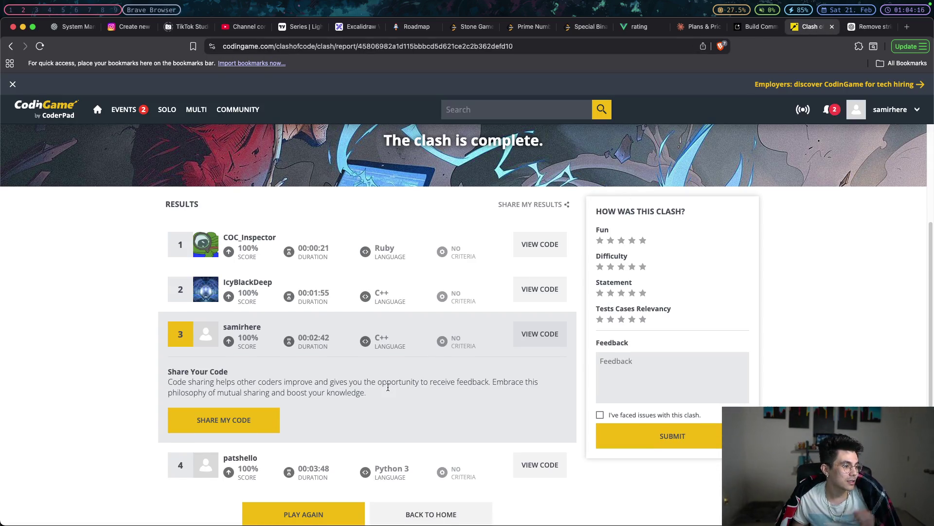
# Open the second-place C++ solution and trace its found flag, while loop, s.find(krap) and s.erase calls.
pyautogui.click(518, 292)
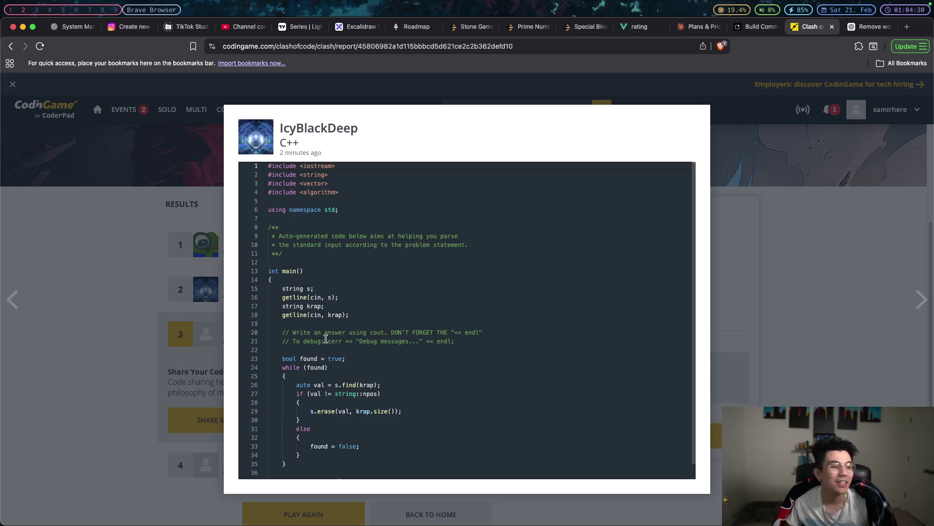
pyautogui.scroll(-1, 330, 331)
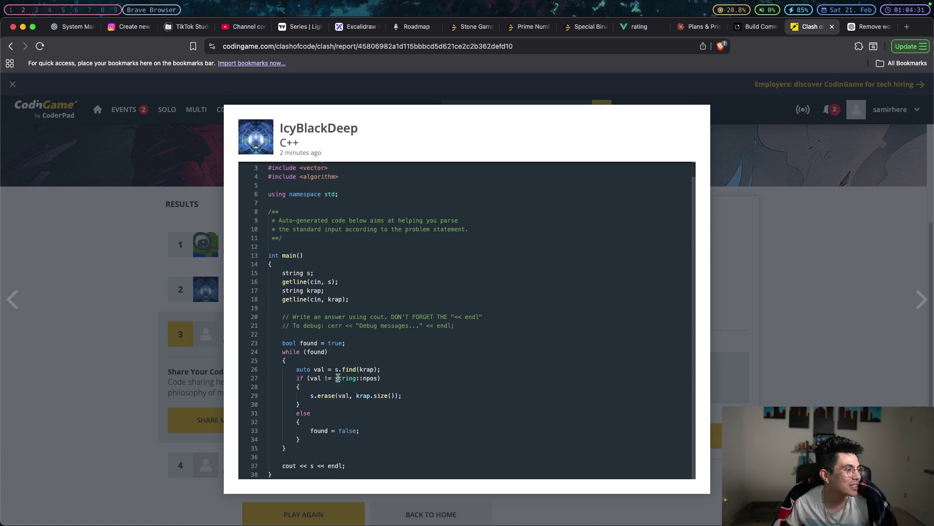
pyautogui.moveTo(345, 344)
pyautogui.mouseDown()
pyautogui.moveTo(336, 354)
pyautogui.moveTo(380, 345)
pyautogui.moveTo(281, 343)
pyautogui.moveTo(329, 352)
pyautogui.mouseUp()
pyautogui.click(283, 344)
pyautogui.click(329, 351)
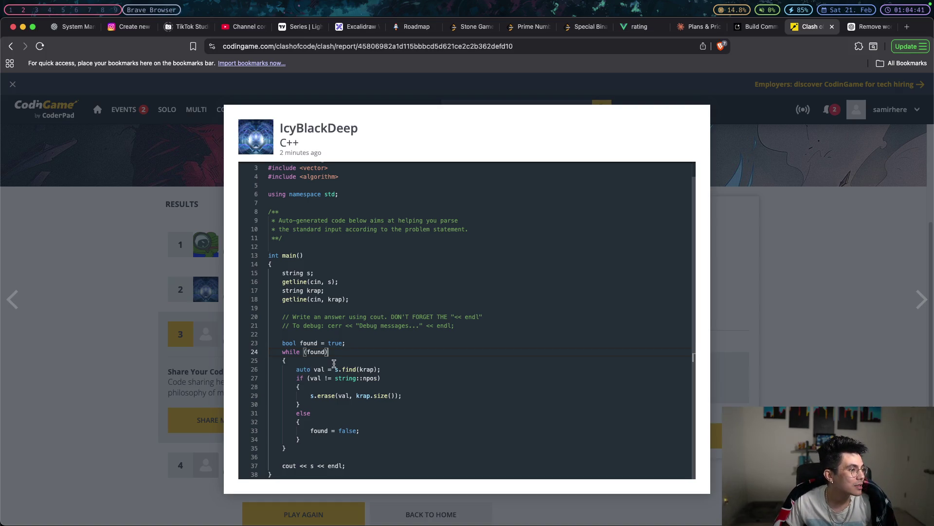
pyautogui.moveTo(332, 369); pyautogui.dragTo(409, 371)
pyautogui.click(408, 371)
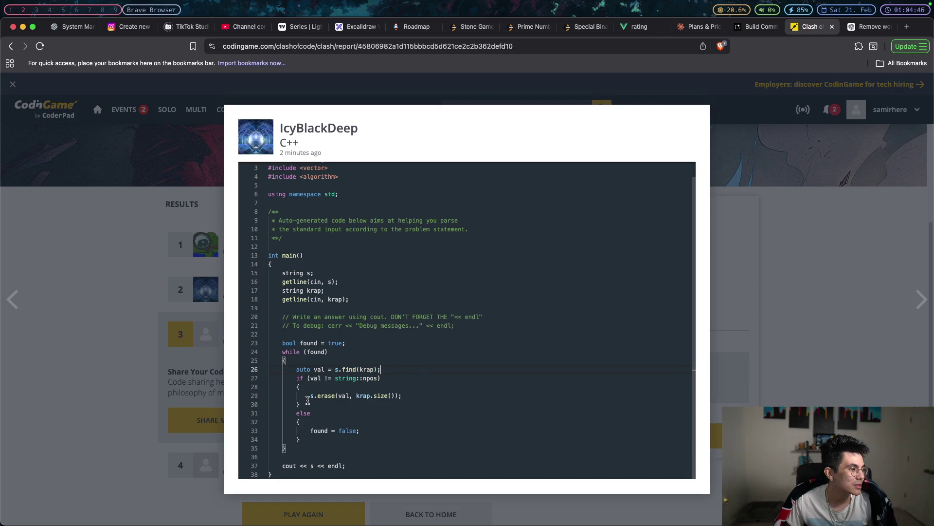
pyautogui.moveTo(310, 396); pyautogui.dragTo(427, 399)
pyautogui.click(407, 396)
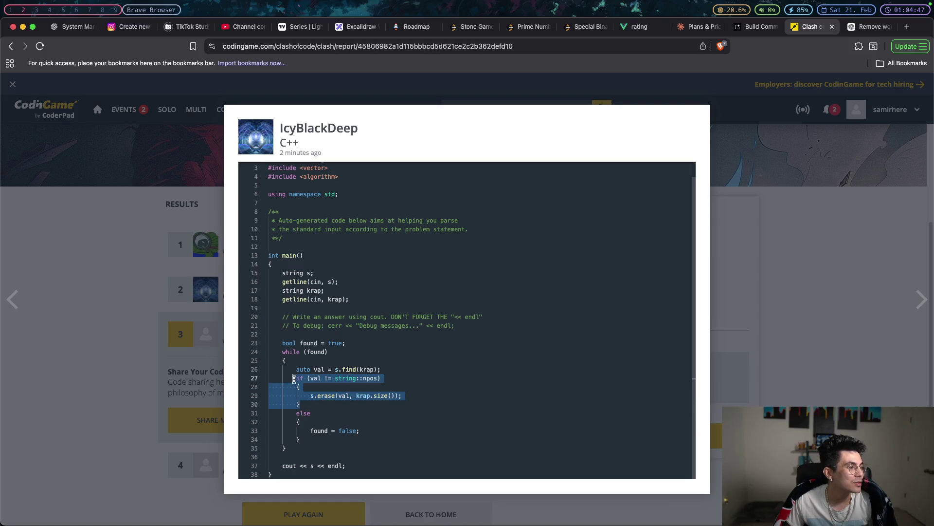
# Examine the solution's if/else branches and final cout line, then close the viewer for ChatGPT.
pyautogui.moveTo(323, 438)
pyautogui.mouseDown()
pyautogui.moveTo(287, 428)
pyautogui.moveTo(269, 386)
pyautogui.mouseUp()
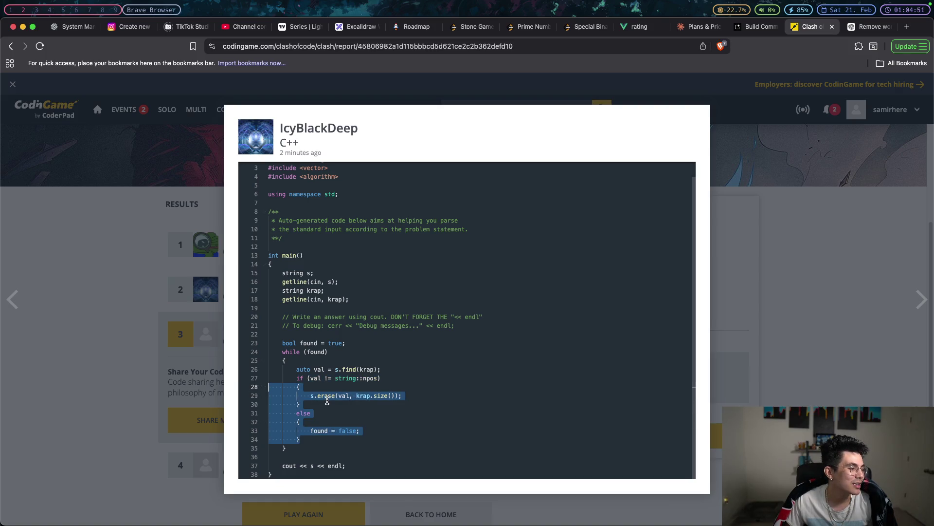
pyautogui.click(323, 412)
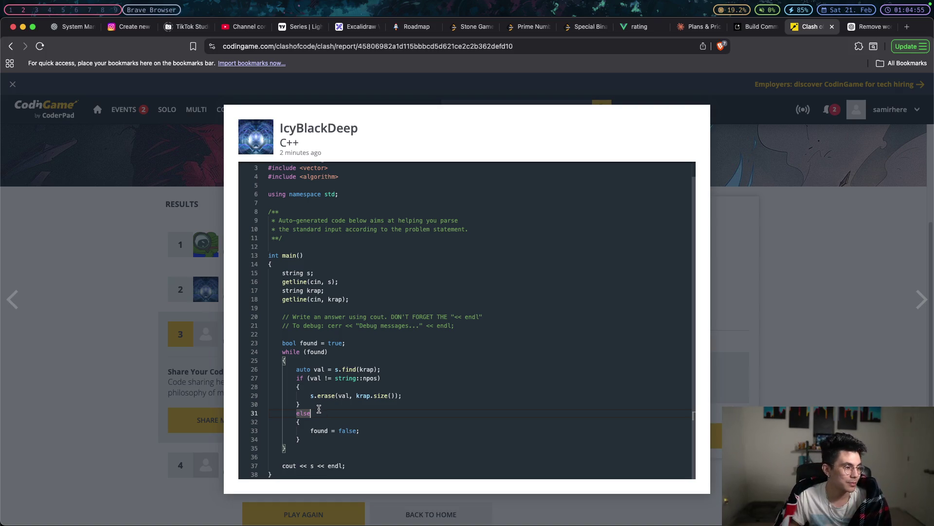
pyautogui.moveTo(313, 431); pyautogui.dragTo(291, 407)
pyautogui.click(311, 413)
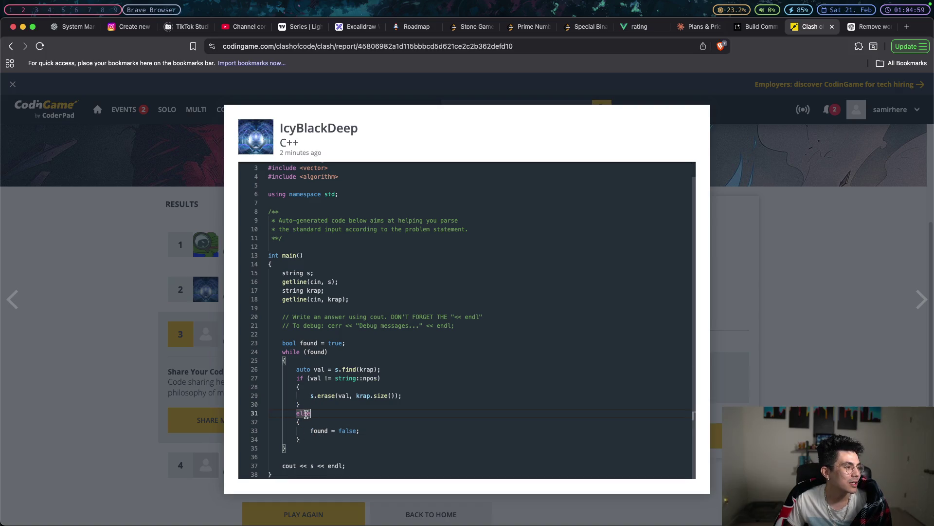
pyautogui.moveTo(311, 405)
pyautogui.mouseDown()
pyautogui.moveTo(279, 375)
pyautogui.moveTo(381, 369)
pyautogui.moveTo(332, 369)
pyautogui.mouseUp()
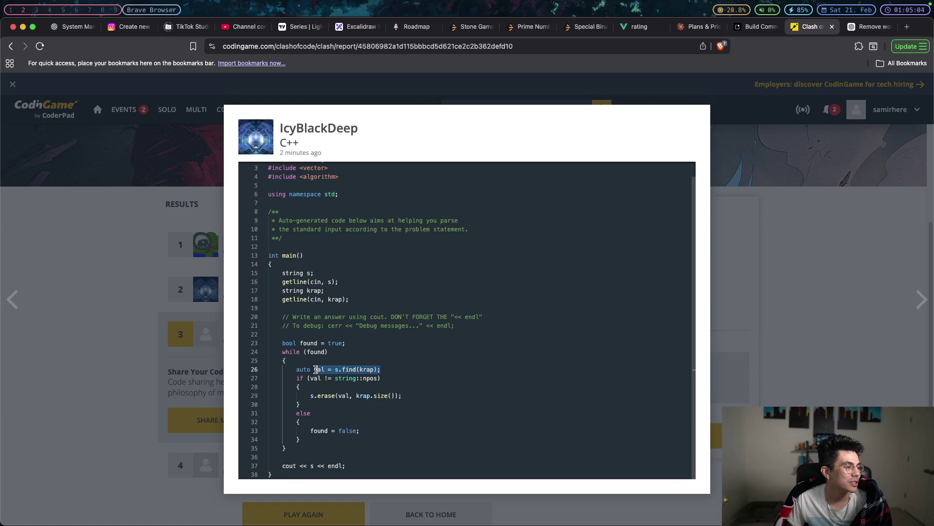
pyautogui.moveTo(301, 440); pyautogui.dragTo(285, 416)
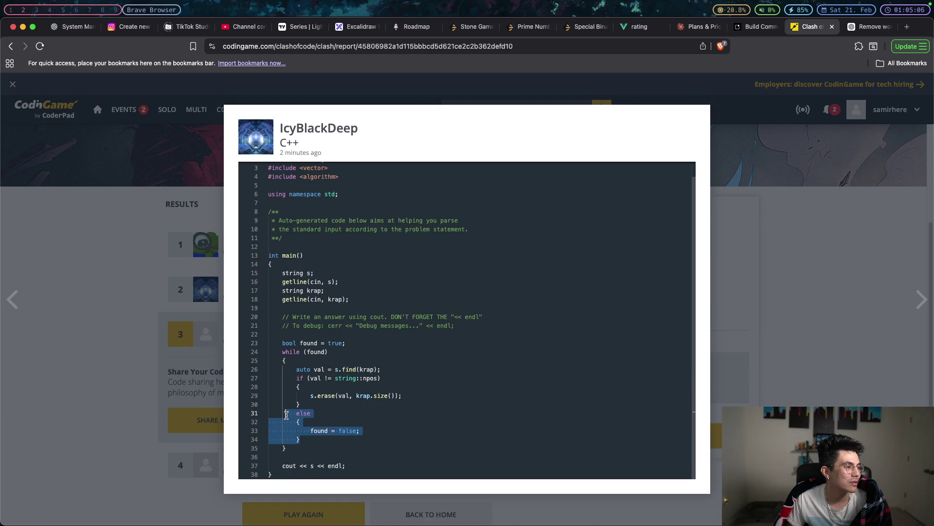
pyautogui.moveTo(282, 466); pyautogui.dragTo(335, 466)
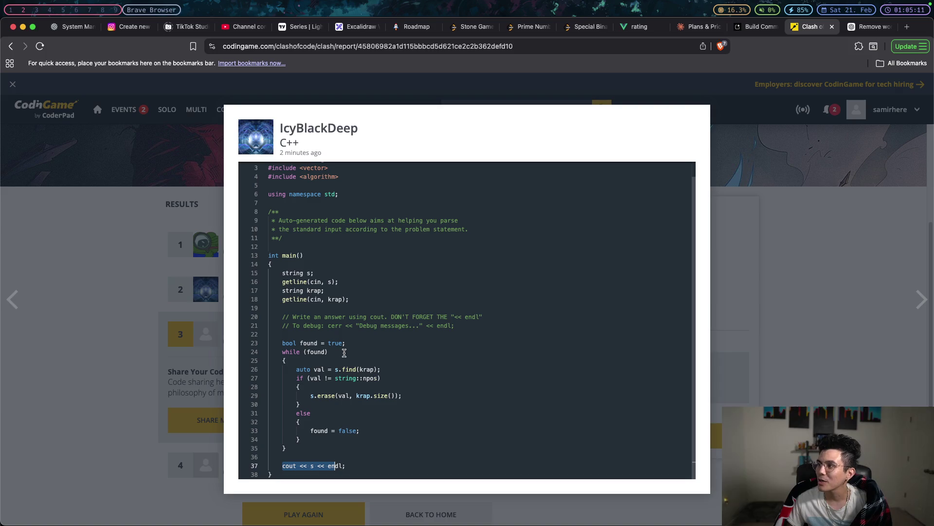
pyautogui.click(769, 317)
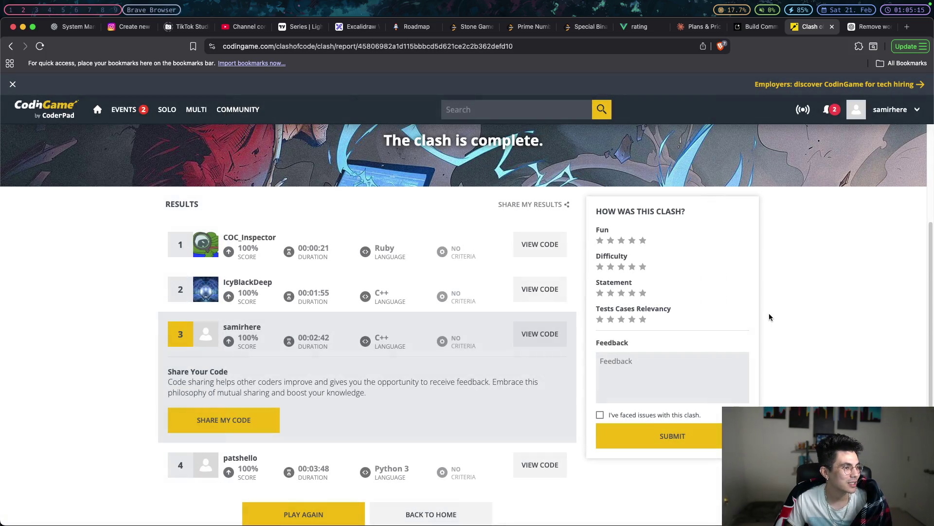
pyautogui.click(871, 26)
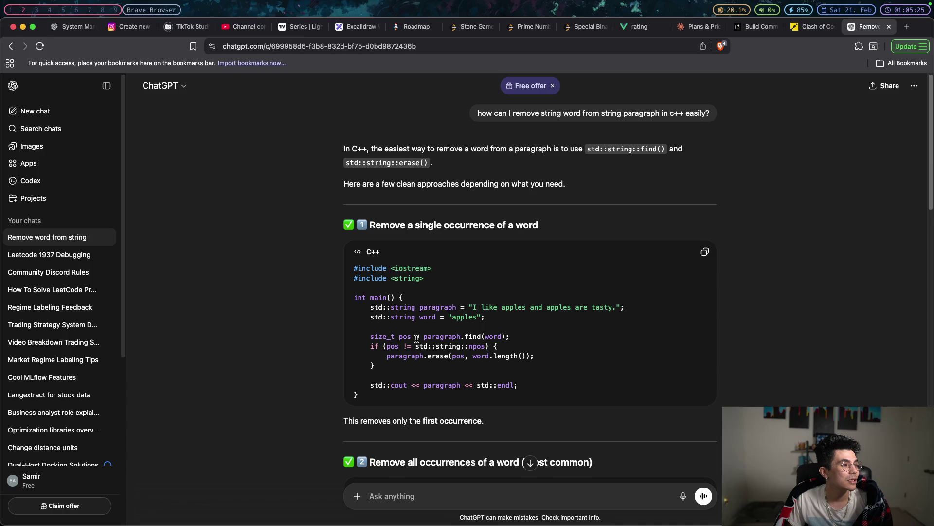
pyautogui.scroll(-1, 417, 338)
pyautogui.moveTo(374, 319)
pyautogui.mouseDown()
pyautogui.moveTo(402, 372)
pyautogui.moveTo(374, 334)
pyautogui.moveTo(375, 366)
pyautogui.mouseUp()
pyautogui.scroll(-5, 402, 371)
pyautogui.click(374, 334)
pyautogui.click(553, 351)
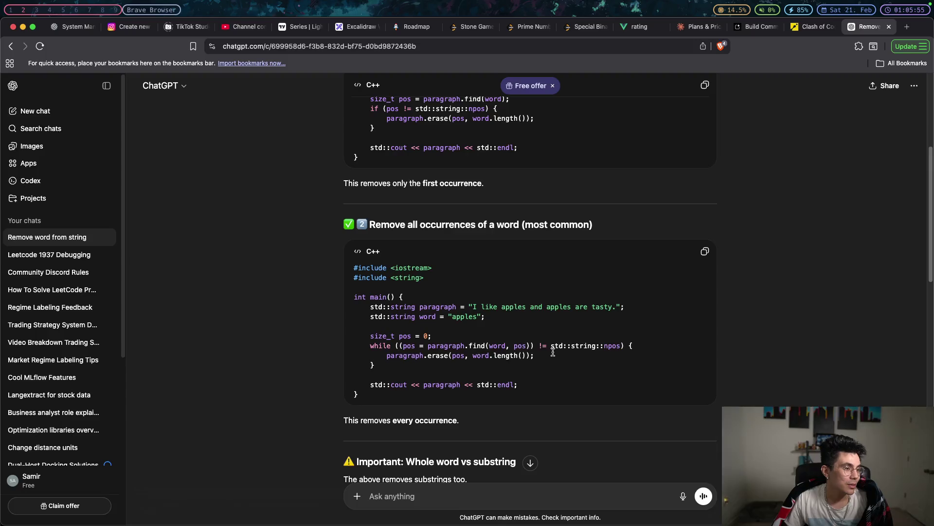
pyautogui.moveTo(403, 345); pyautogui.dragTo(534, 346)
pyautogui.click(569, 343)
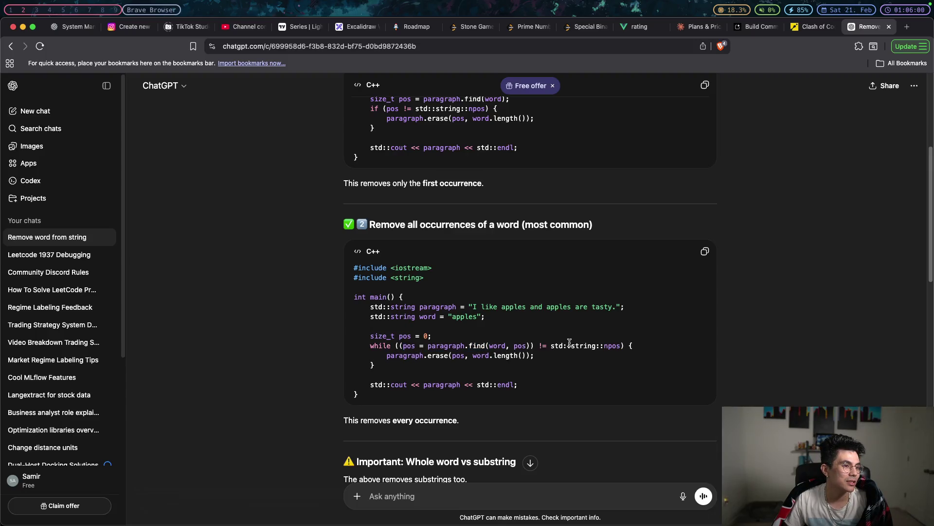
pyautogui.moveTo(533, 346); pyautogui.dragTo(402, 348)
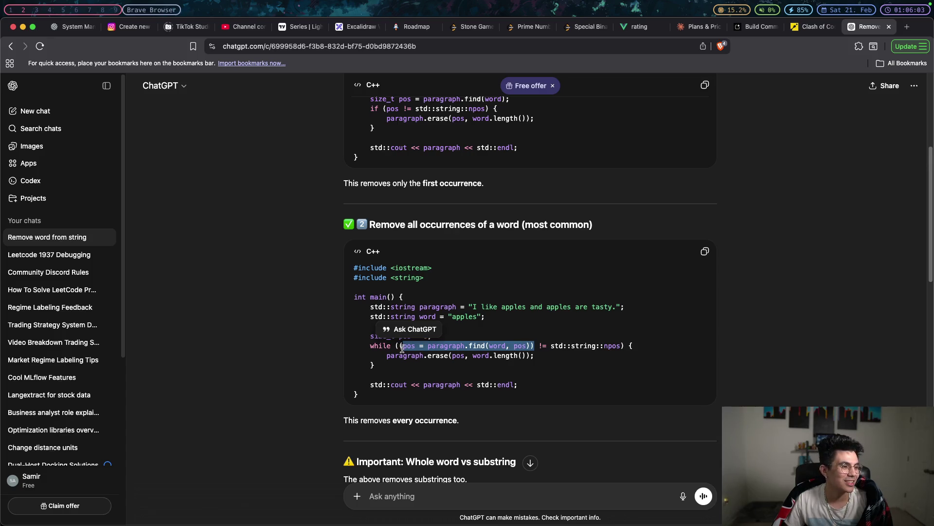
pyautogui.click(402, 349)
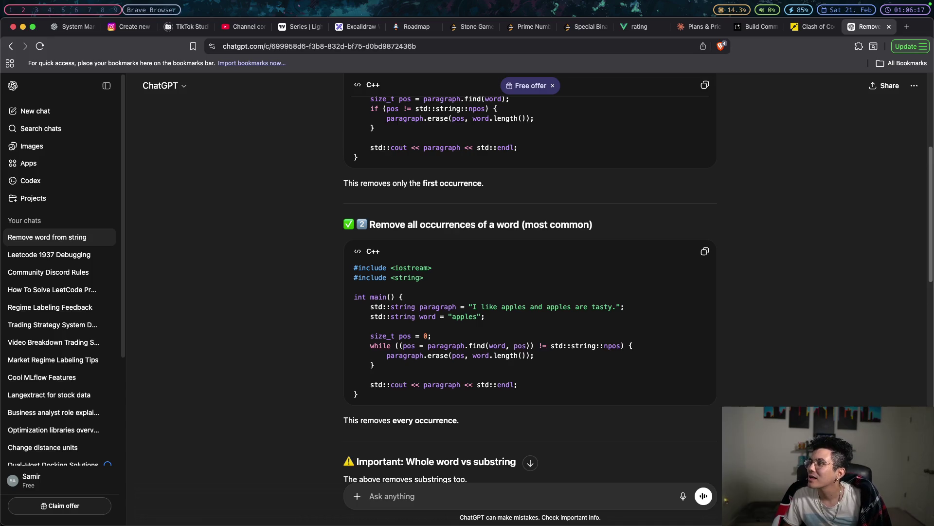
pyautogui.click(822, 28)
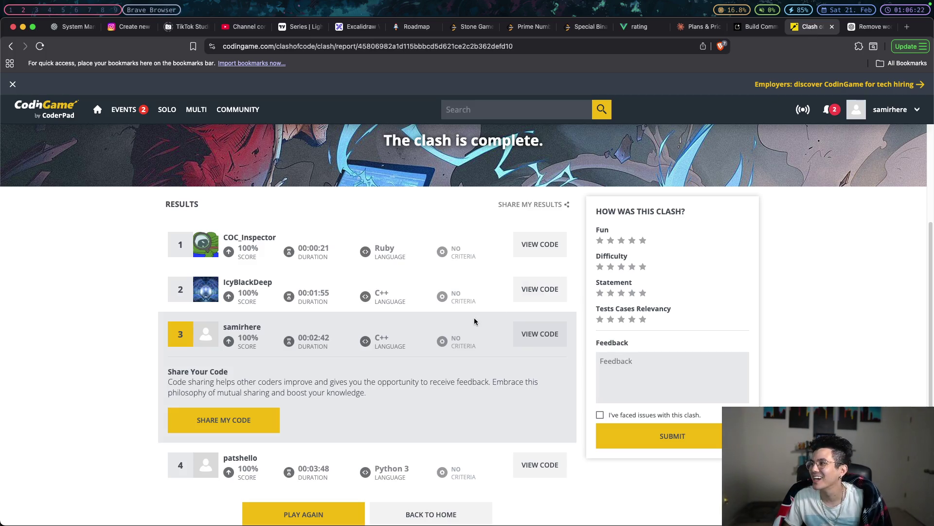
# Inspect the fourth-place Python 3 solution's s.replace(krap, '') line, then return to ChatGPT.
pyautogui.click(540, 472)
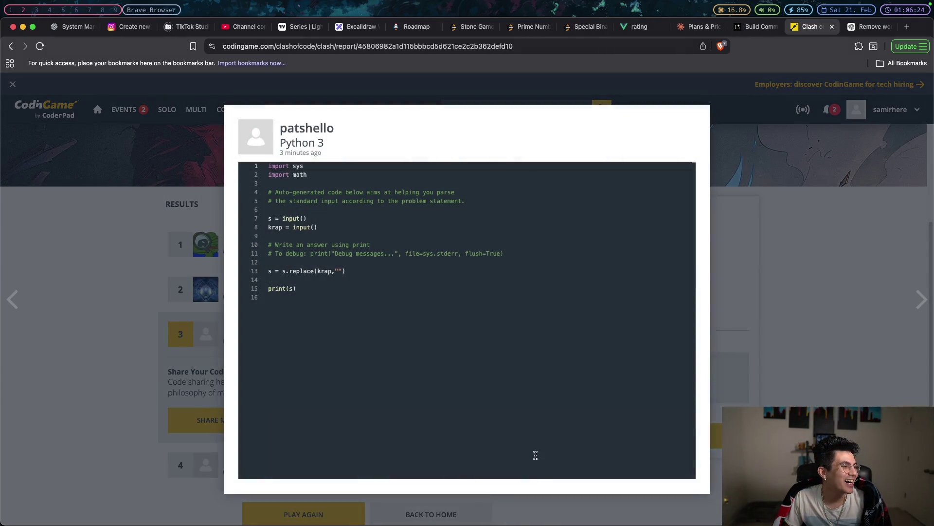
pyautogui.moveTo(351, 271); pyautogui.dragTo(287, 268)
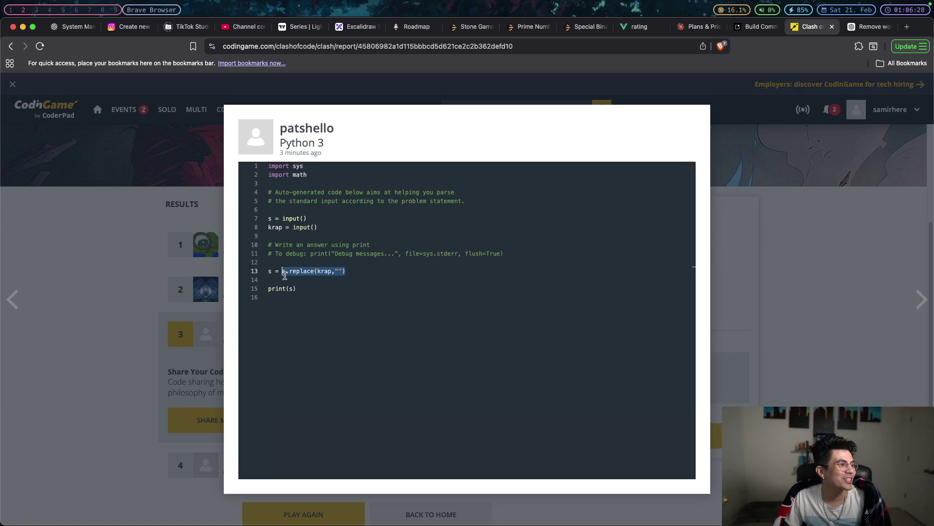
pyautogui.click(285, 277)
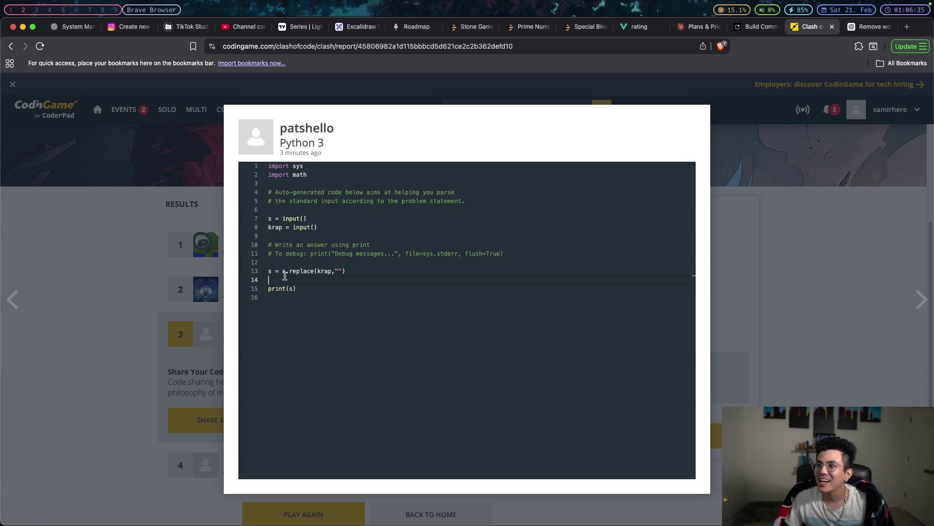
pyautogui.moveTo(335, 271); pyautogui.dragTo(341, 271)
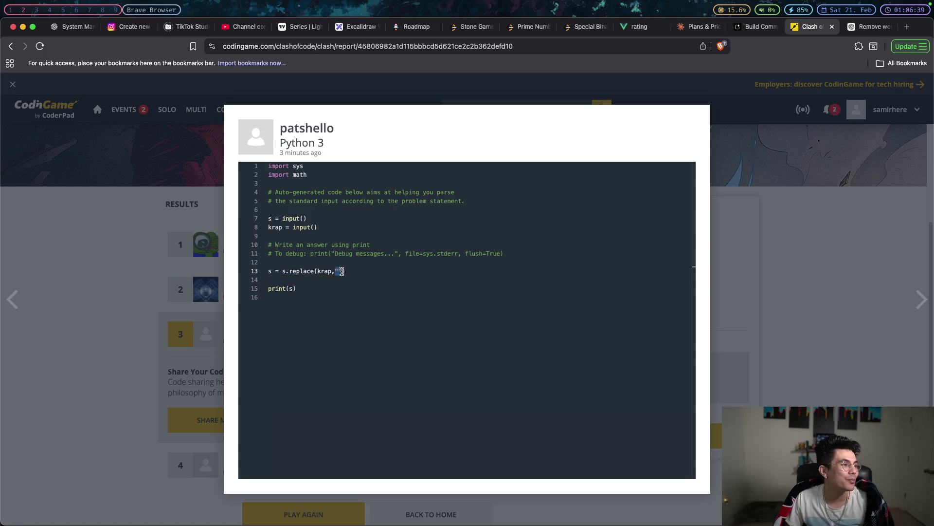
pyautogui.click(338, 272)
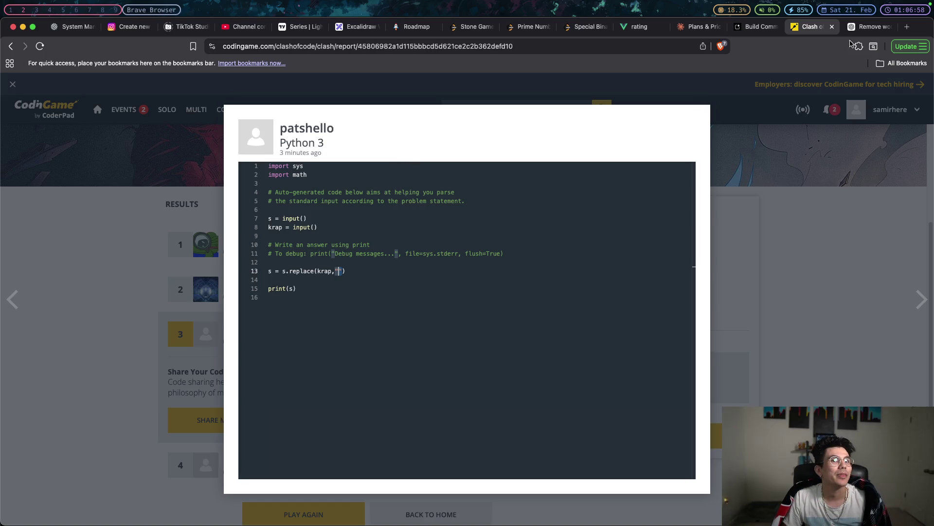
pyautogui.hotkey('ctrl', 'Tab')
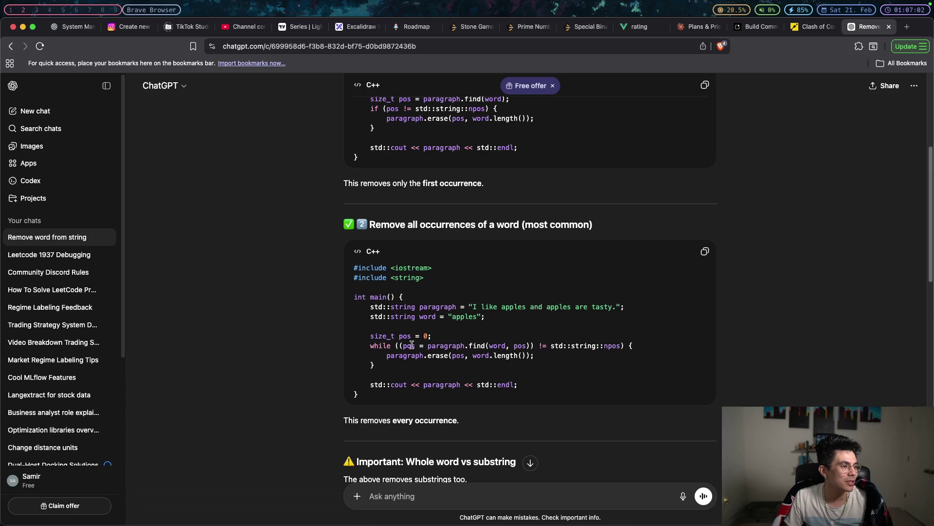
# Study ChatGPT's remove-every-occurrence loop: the pos = 0 start, find/npos condition and erase call.
pyautogui.moveTo(402, 346)
pyautogui.mouseDown()
pyautogui.moveTo(514, 355)
pyautogui.moveTo(532, 347)
pyautogui.mouseUp()
pyautogui.click(451, 337)
pyautogui.moveTo(432, 336); pyautogui.dragTo(401, 336)
pyautogui.click(408, 344)
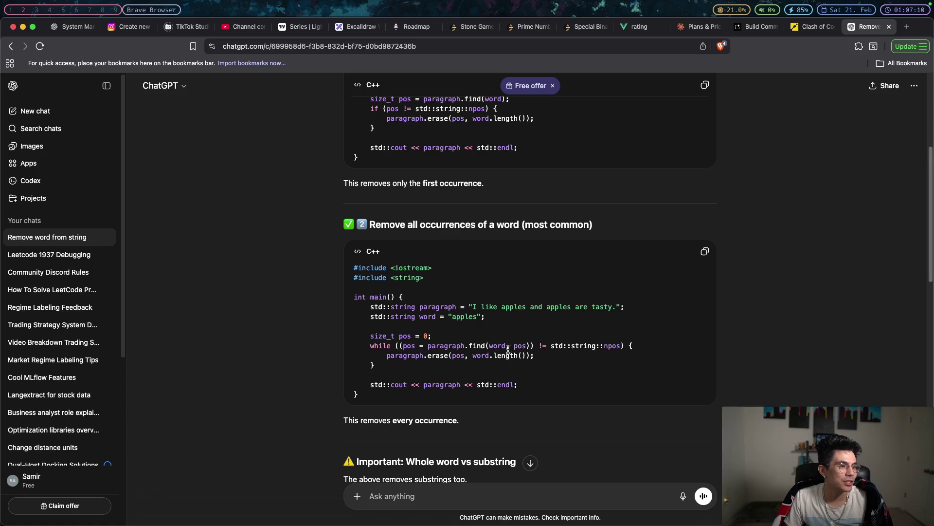
pyautogui.moveTo(541, 347); pyautogui.dragTo(618, 349)
pyautogui.moveTo(548, 355); pyautogui.dragTo(386, 352)
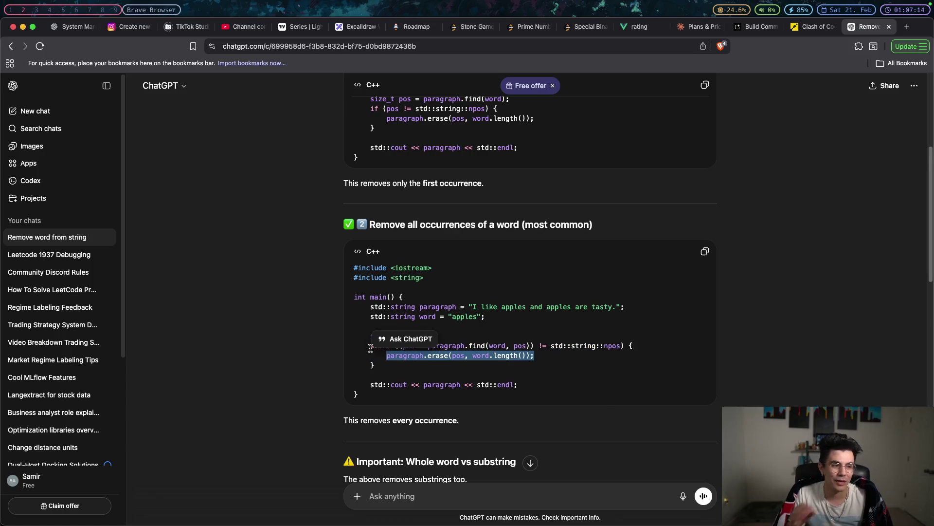
pyautogui.scroll(-1, 387, 351)
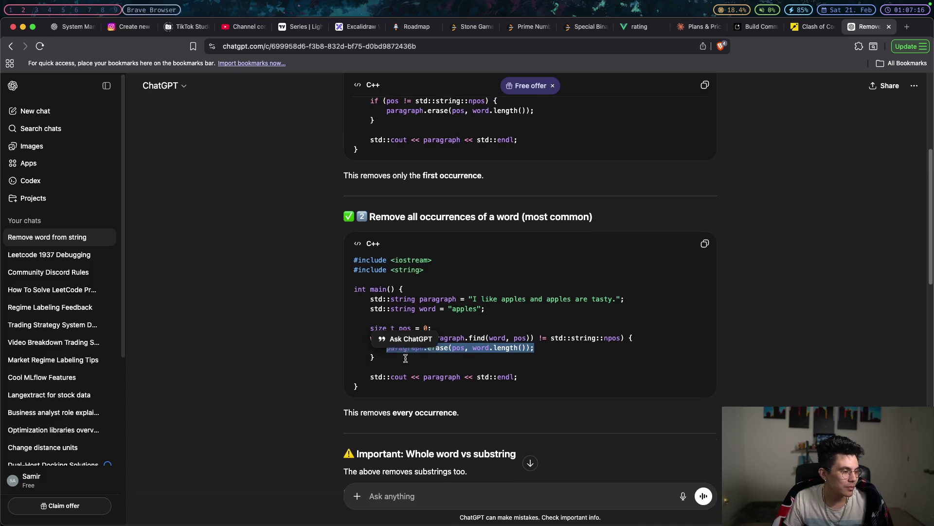
pyautogui.click(448, 379)
pyautogui.moveTo(534, 331); pyautogui.dragTo(408, 331)
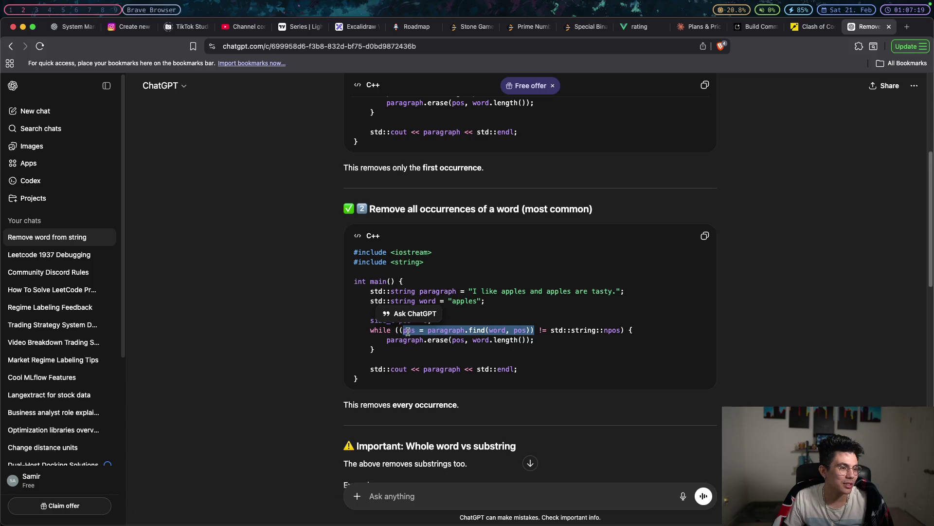
pyautogui.click(513, 331)
pyautogui.moveTo(529, 331); pyautogui.dragTo(625, 331)
# Read the whole-word removal example and the Best Practice Recommendation, then switch to the Neovim terminal.
pyautogui.scroll(-1, 474, 359)
pyautogui.scroll(-4, 474, 359)
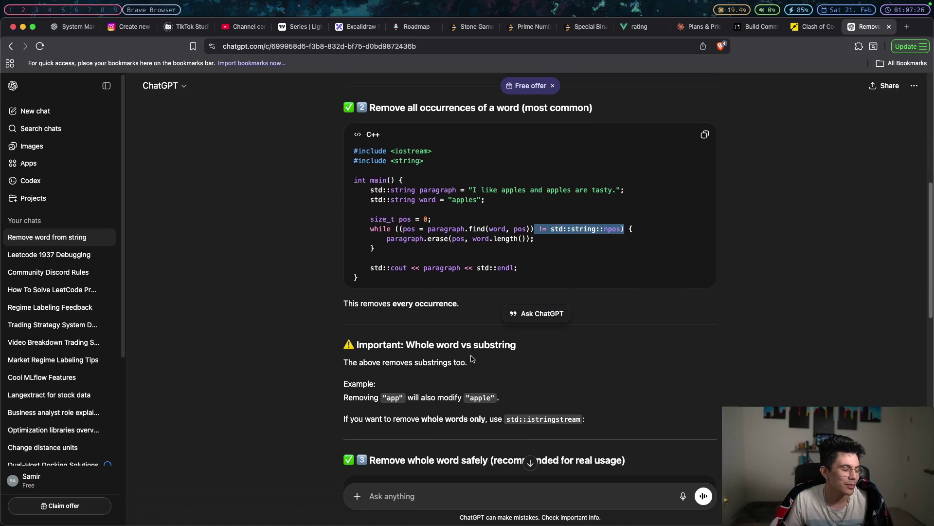
pyautogui.scroll(-7, 480, 351)
pyautogui.scroll(-3, 480, 352)
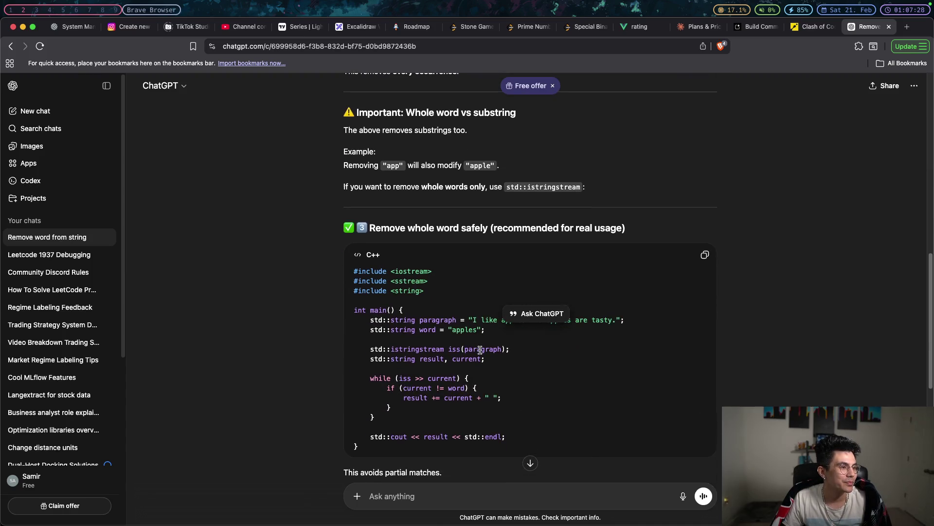
pyautogui.moveTo(448, 414); pyautogui.dragTo(388, 329)
pyautogui.click(390, 330)
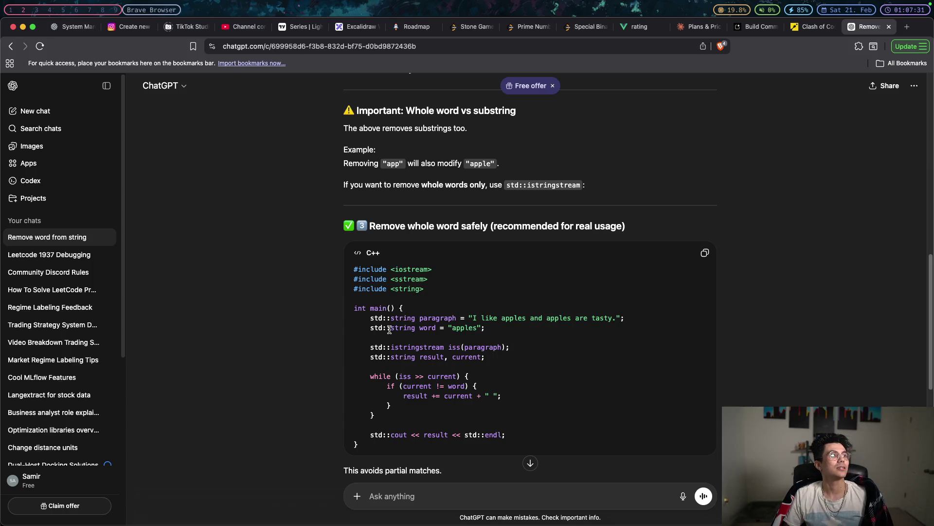
pyautogui.scroll(7, 390, 329)
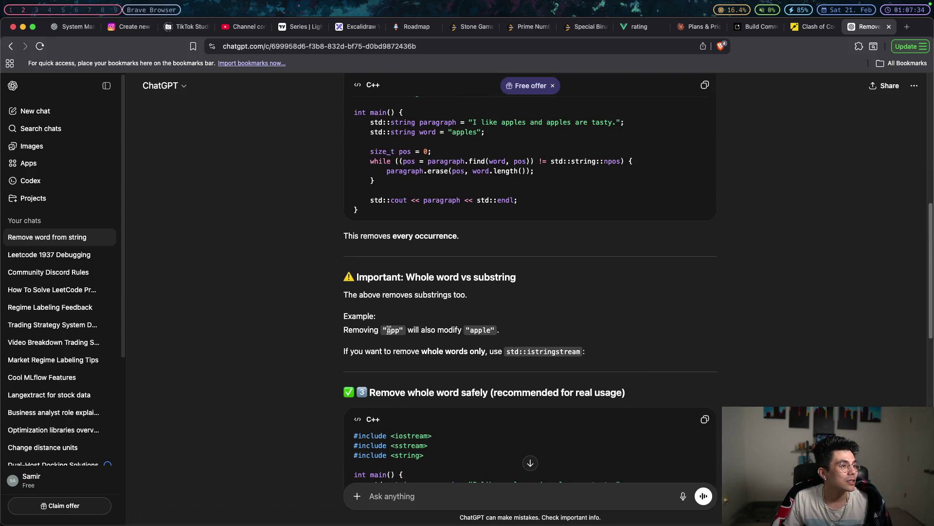
pyautogui.scroll(-1, 389, 329)
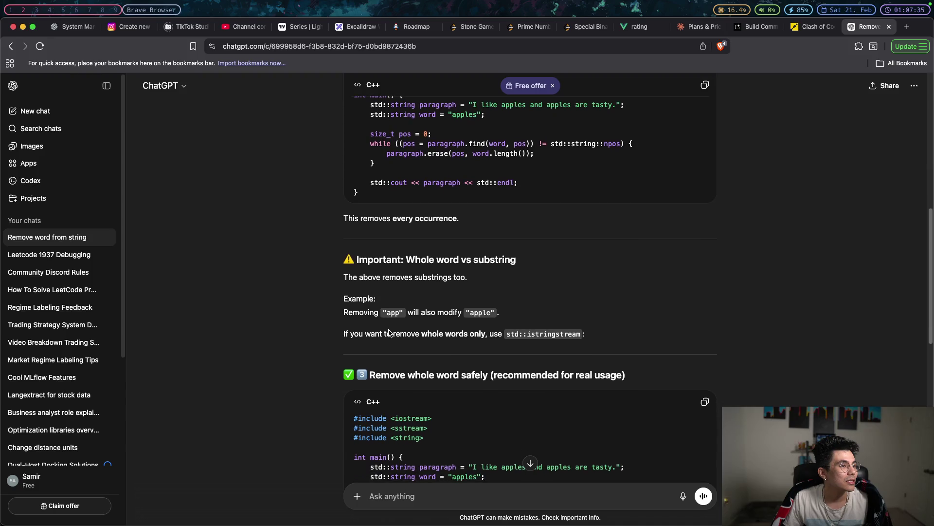
pyautogui.scroll(-1, 388, 330)
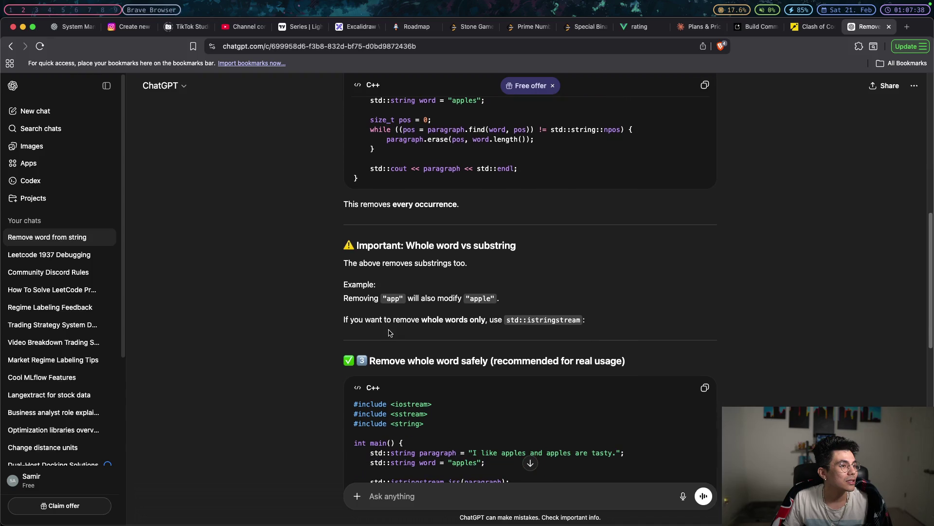
pyautogui.scroll(-5, 388, 333)
pyautogui.scroll(-5, 389, 332)
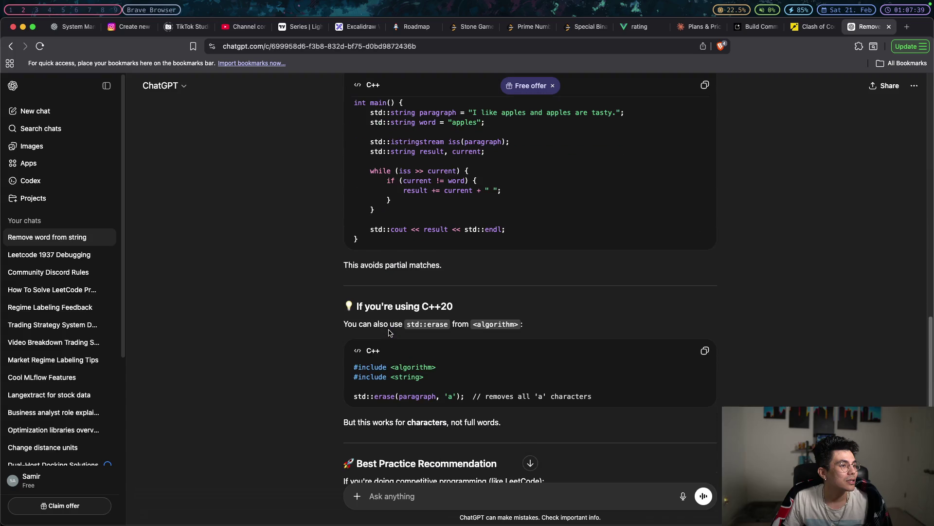
pyautogui.scroll(-7, 388, 332)
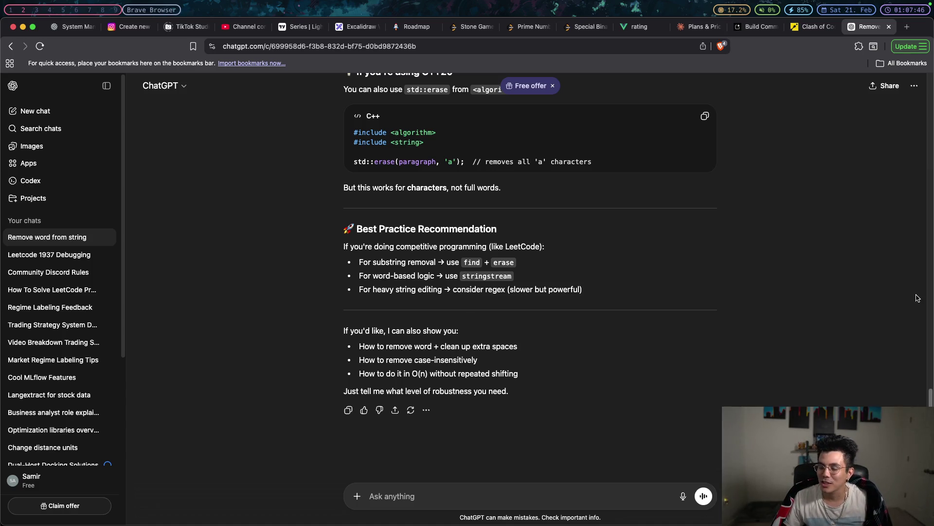
pyautogui.press('super+Tab')
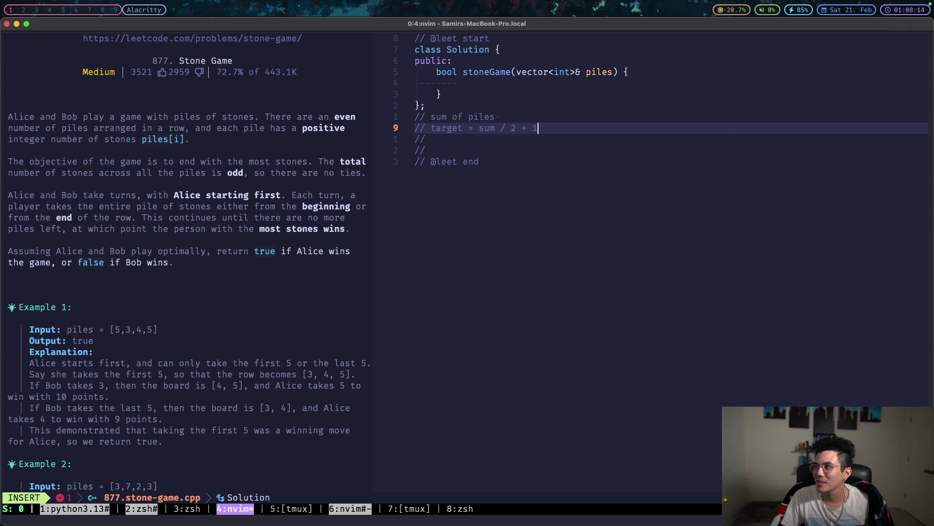
# Switch away from the 877.stone-game.cpp Neovim window with Super+Tab.
pyautogui.press('super+Tab')
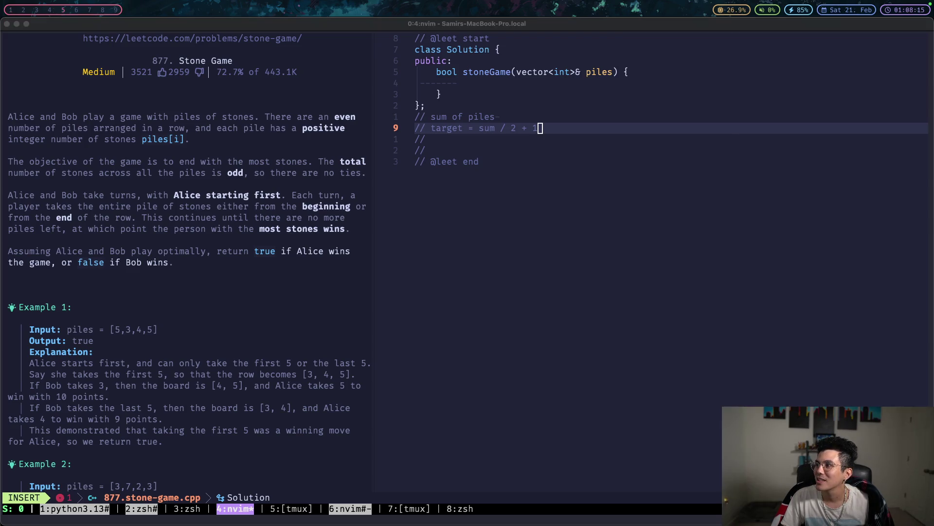